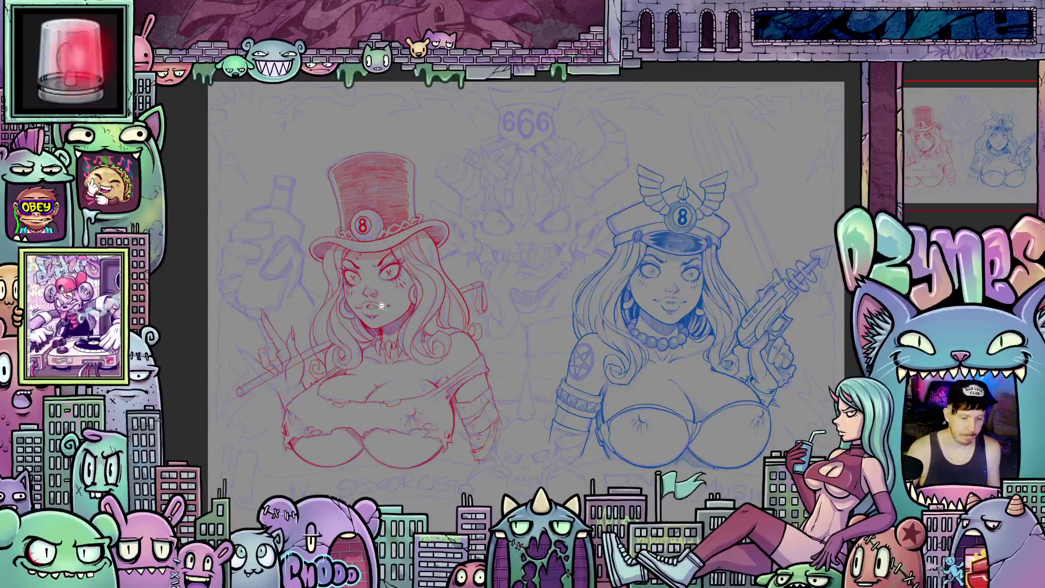
Step: Lasso the top-hat girl's nose, rotate it slightly clockwise, commit the transform and deselect
scroll(377, 302, up, 5)
drag(338, 299, 399, 345)
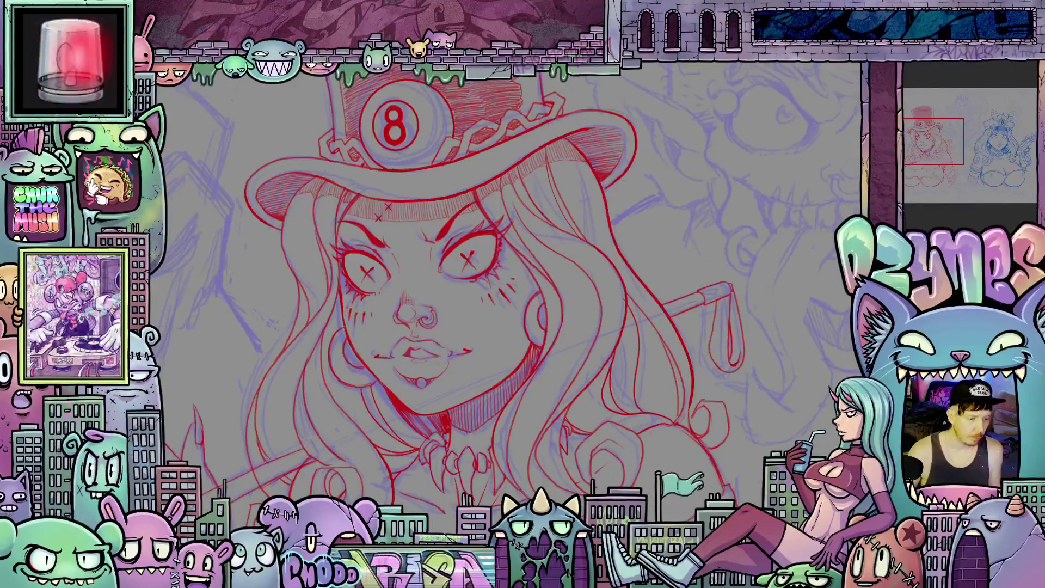
mouse_move(433, 332)
mouse_down()
mouse_move(390, 322)
mouse_move(416, 273)
mouse_move(447, 314)
mouse_move(431, 330)
mouse_up()
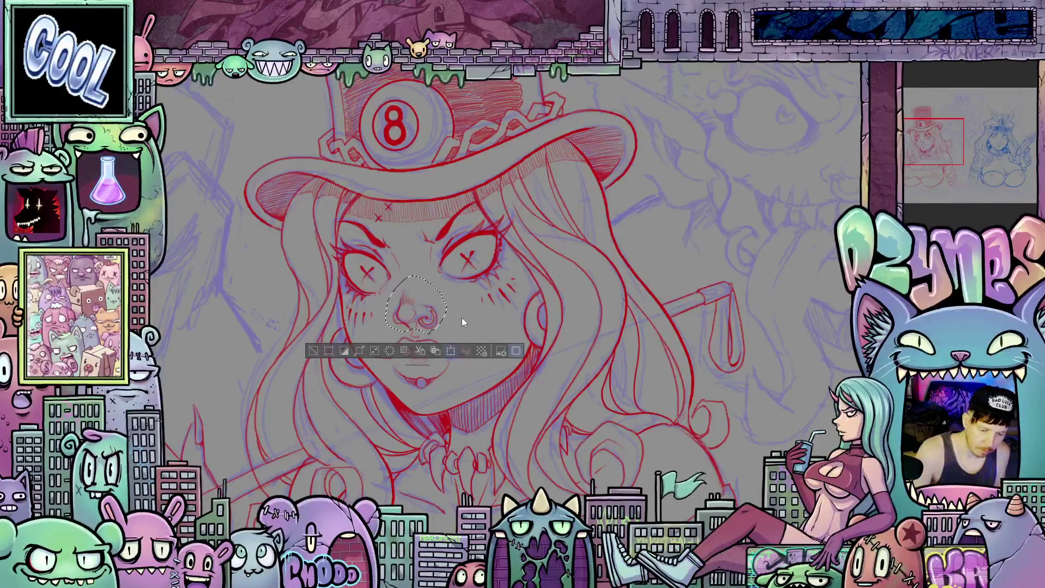
key(ctrl+t)
drag(468, 319, 466, 321)
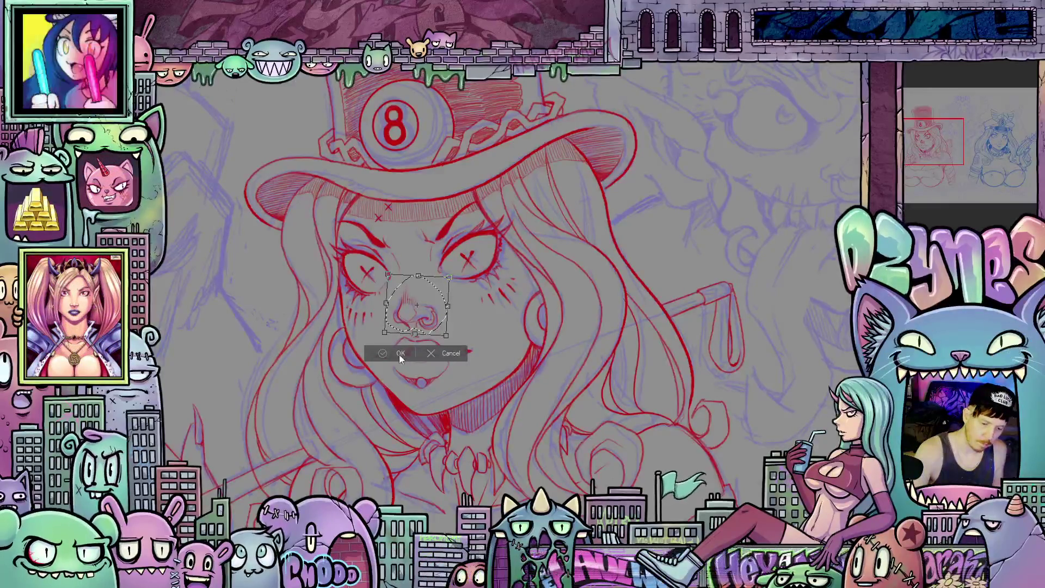
key(Return)
key(ctrl+d)
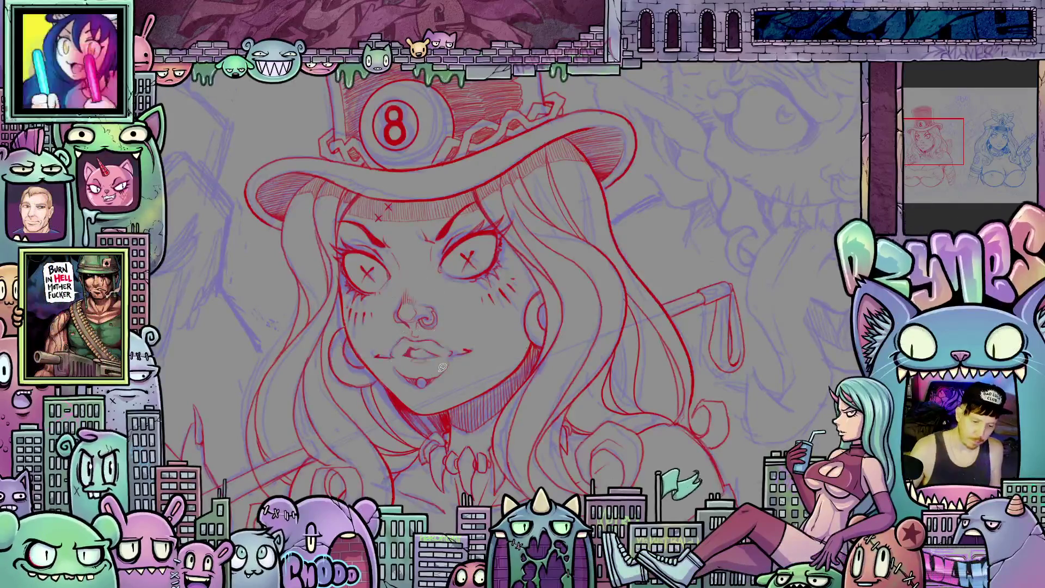
Step: Frame the cane, then start a lasso at its lower tip and trace up along the shaft
scroll(462, 352, down, 2)
scroll(462, 352, down, 2)
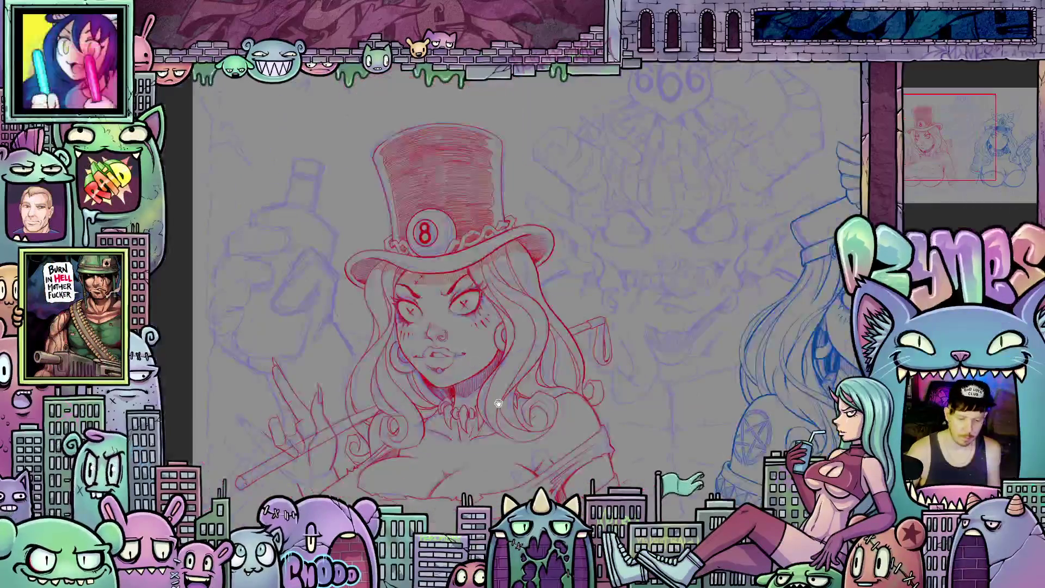
scroll(499, 344, up, 2)
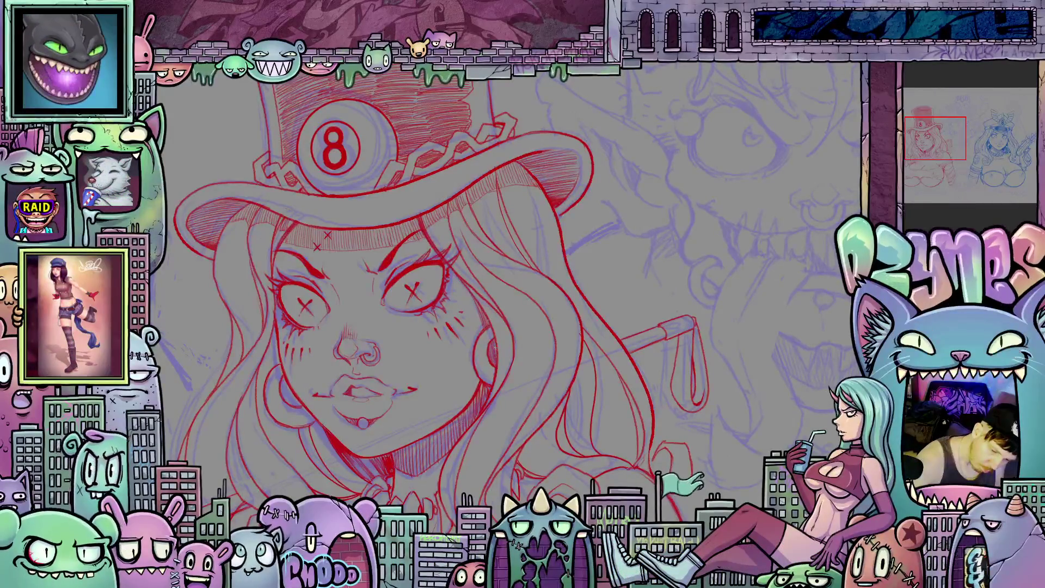
scroll(549, 362, down, 5)
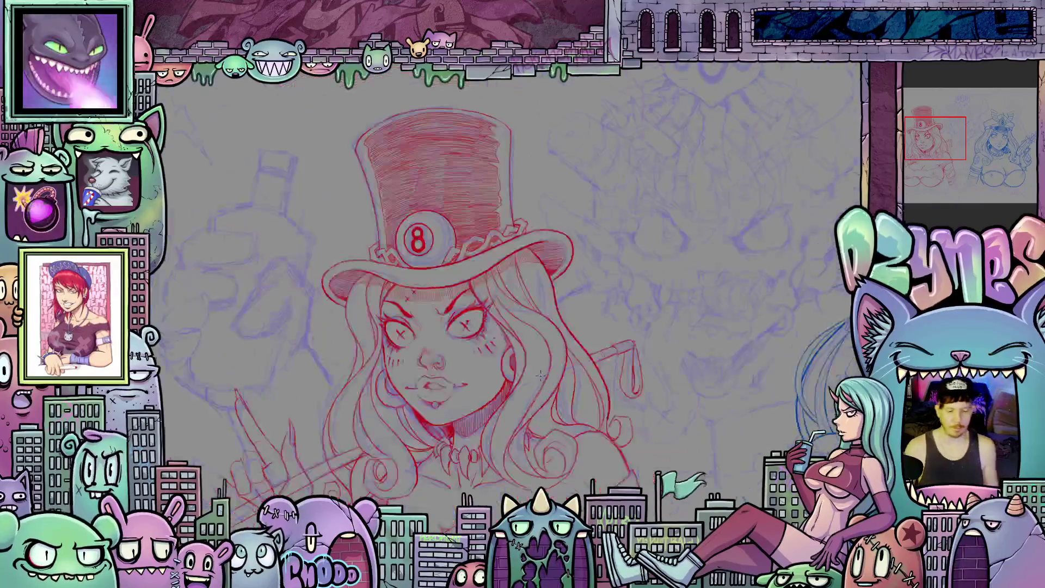
drag(441, 372, 525, 372)
scroll(526, 372, up, 3)
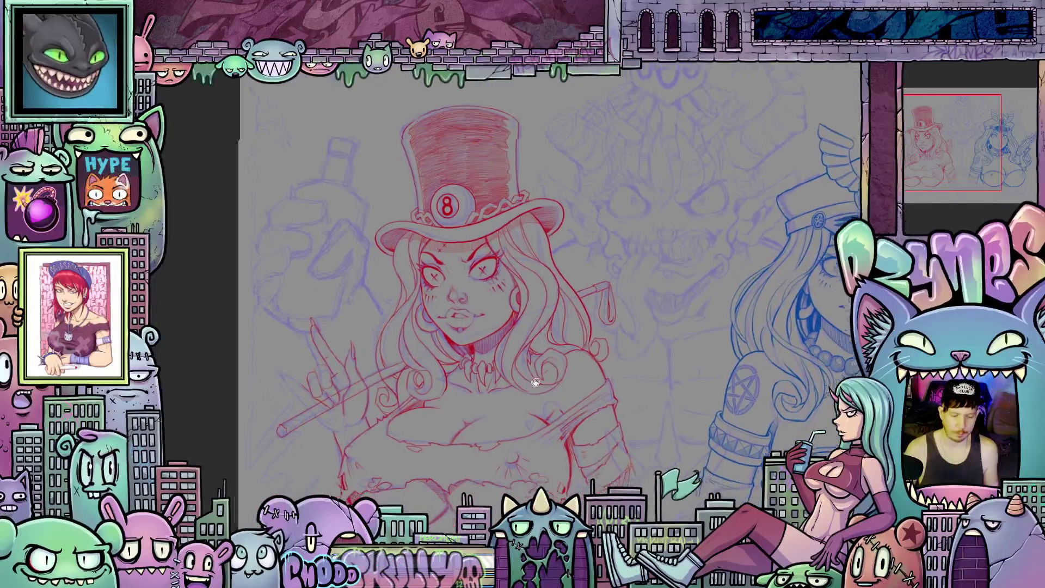
scroll(553, 370, up, 5)
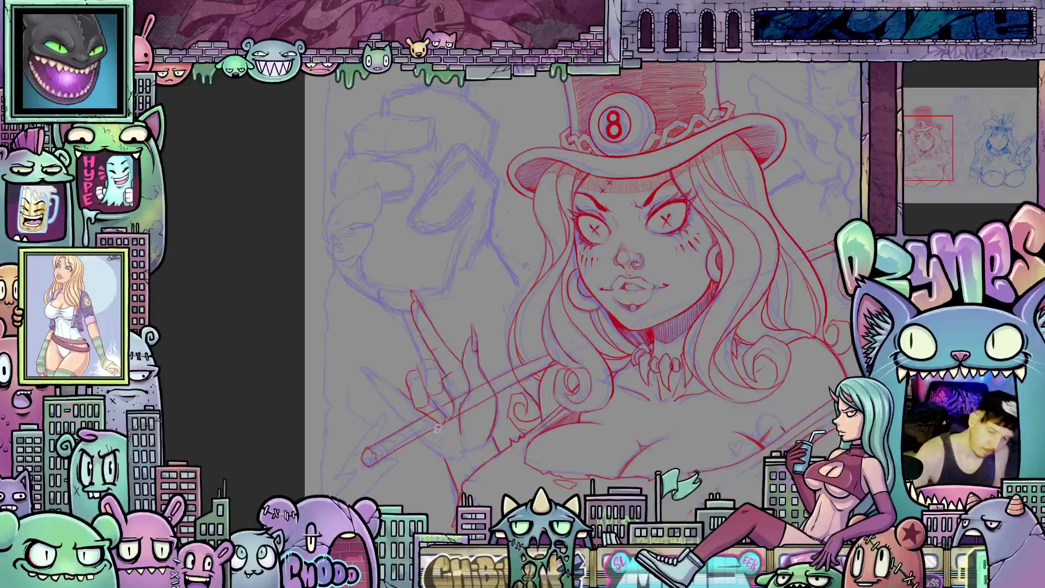
mouse_move(433, 436)
mouse_down()
mouse_move(344, 466)
mouse_move(431, 414)
mouse_move(439, 436)
mouse_up()
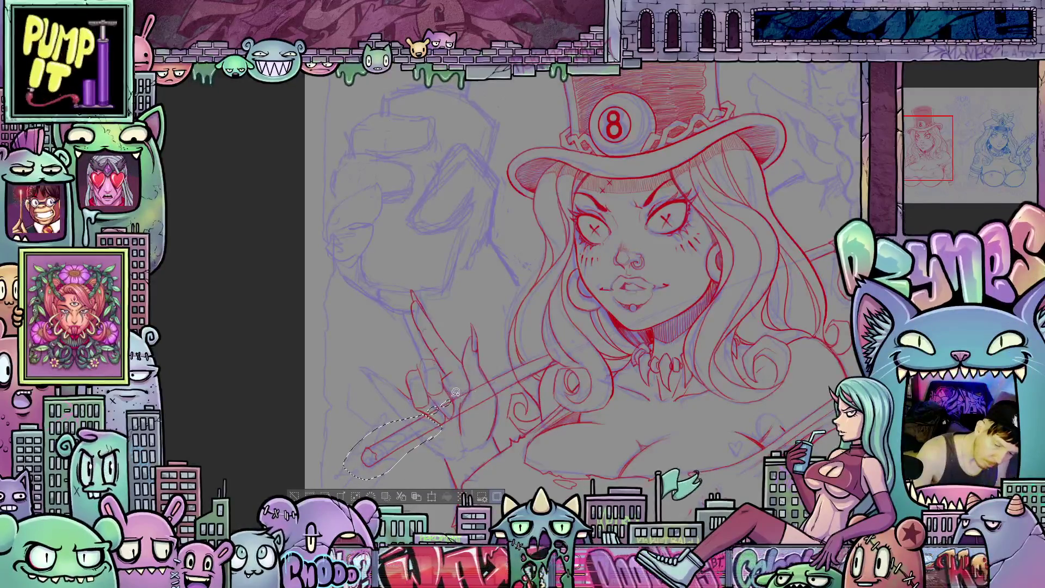
mouse_move(456, 391)
mouse_down()
mouse_move(540, 356)
mouse_move(528, 359)
mouse_move(542, 377)
mouse_up()
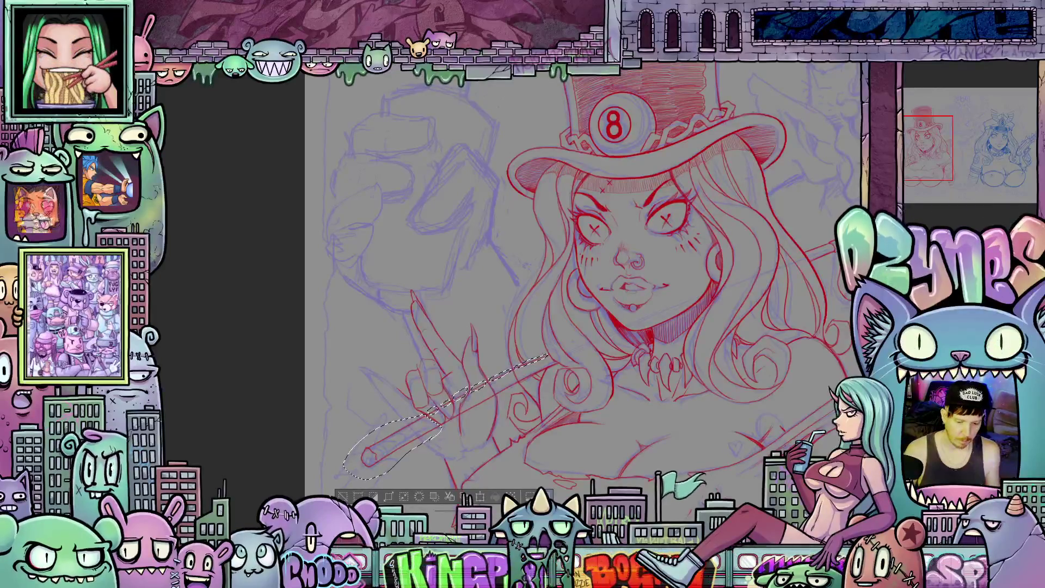
Step: Pan the canvas right along the cane shaft past her hand
scroll(579, 280, right, 5)
scroll(460, 357, right, 15)
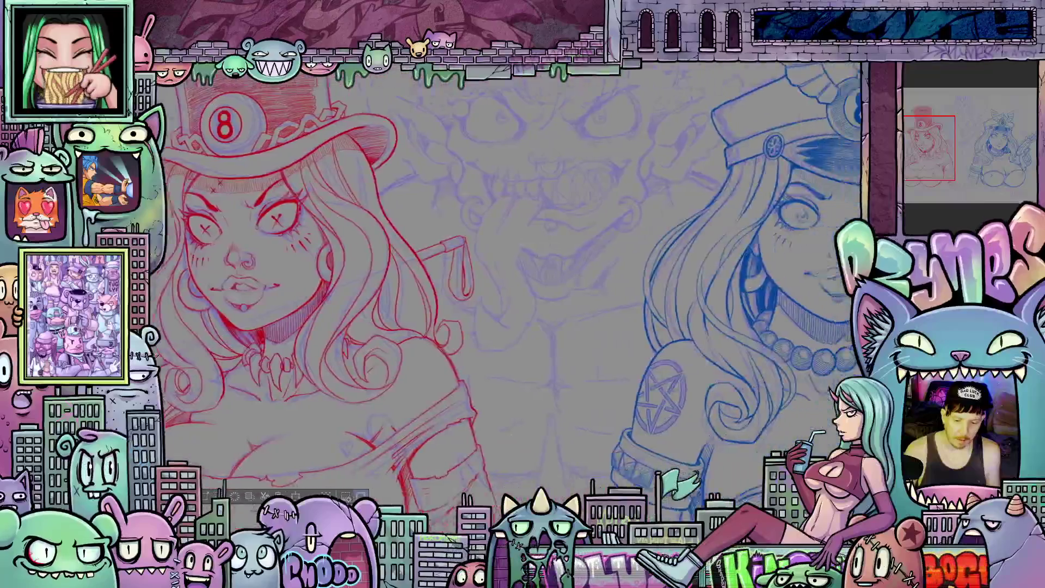
scroll(460, 283, right, 2)
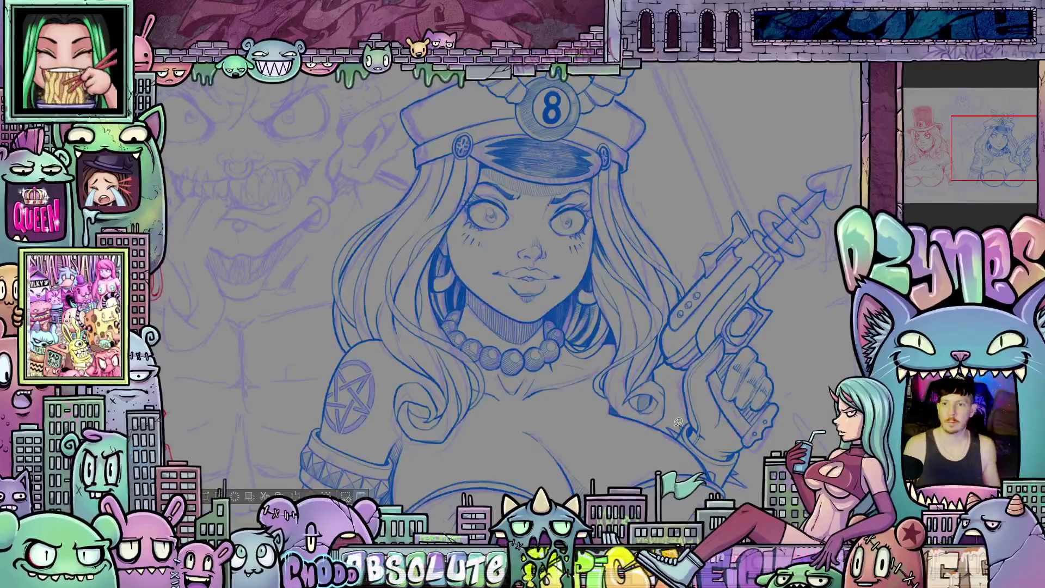
scroll(585, 367, down, 3)
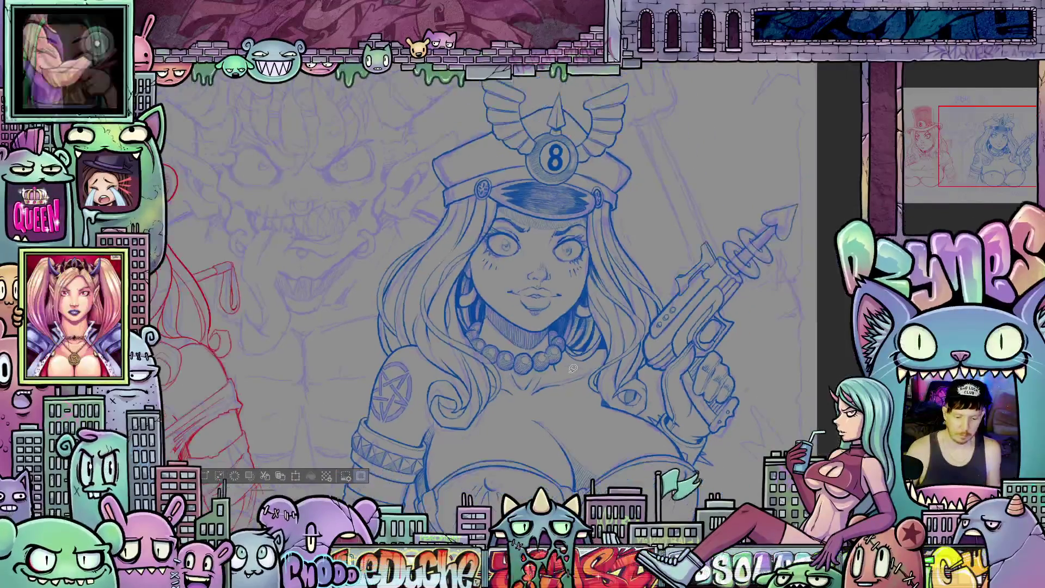
drag(490, 293, 697, 294)
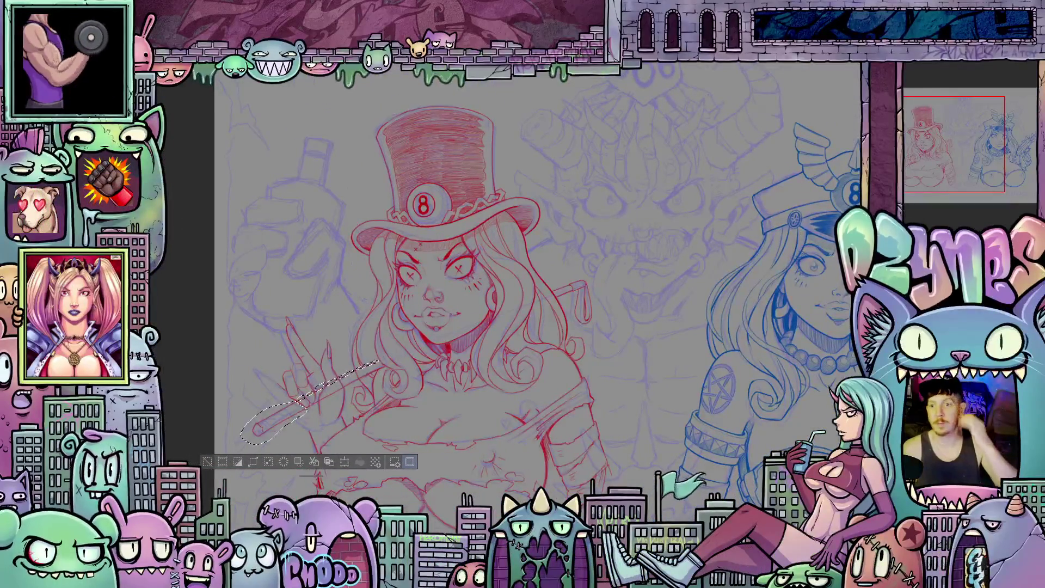
drag(490, 294, 411, 294)
mouse_move(490, 294)
mouse_down()
mouse_move(367, 294)
mouse_move(447, 293)
mouse_move(416, 293)
mouse_up()
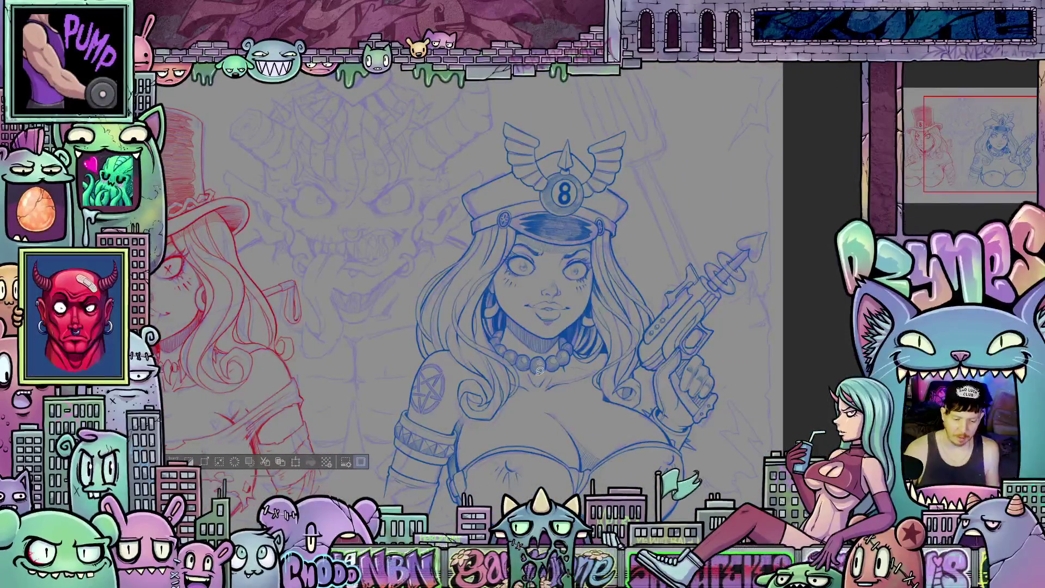
scroll(521, 326, up, 3)
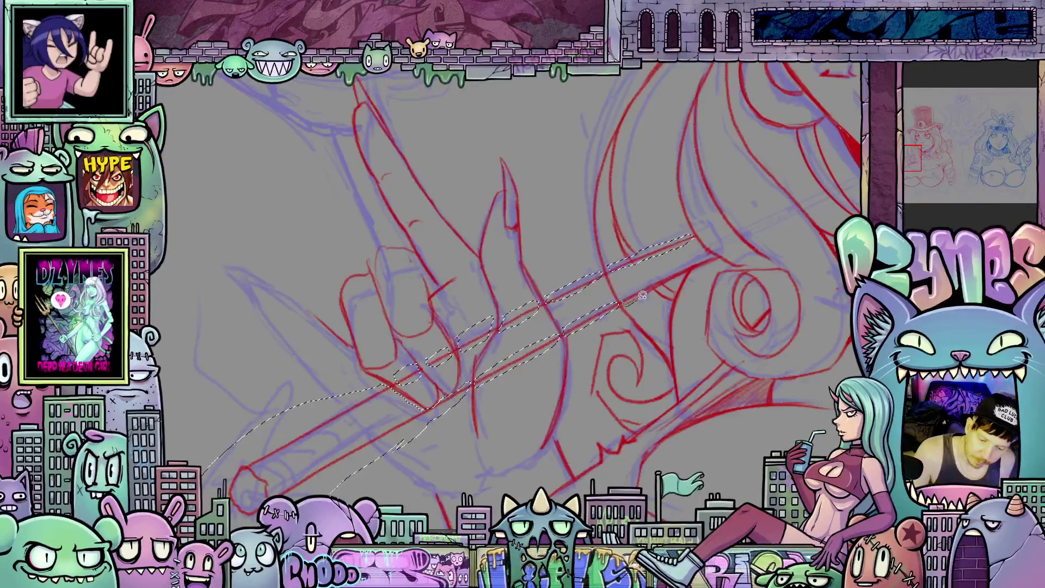
Step: Extend the lasso along the shaft and around the cane's hooked end behind her hair
drag(701, 265, 625, 293)
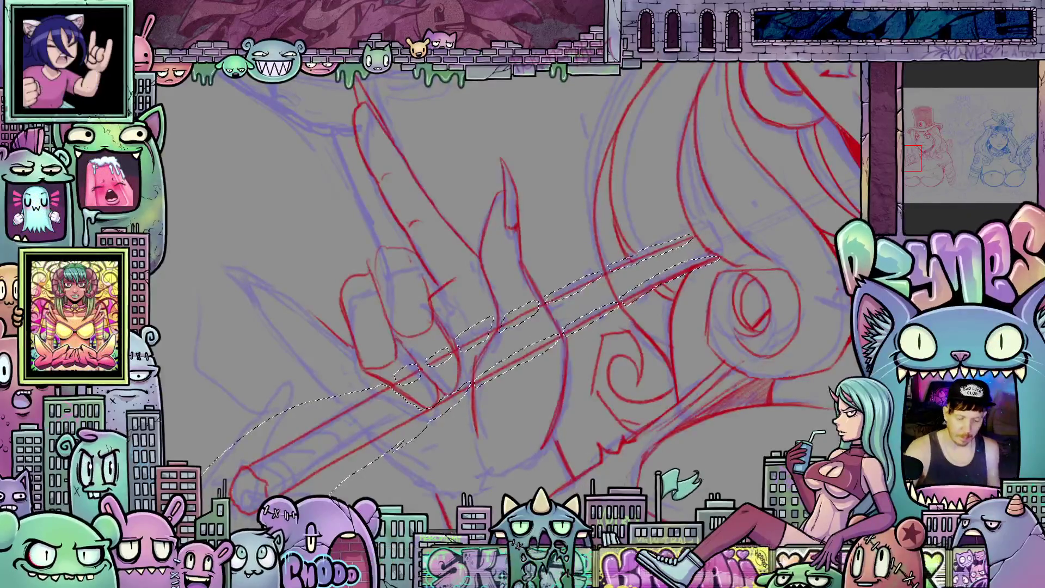
scroll(506, 291, right, 10)
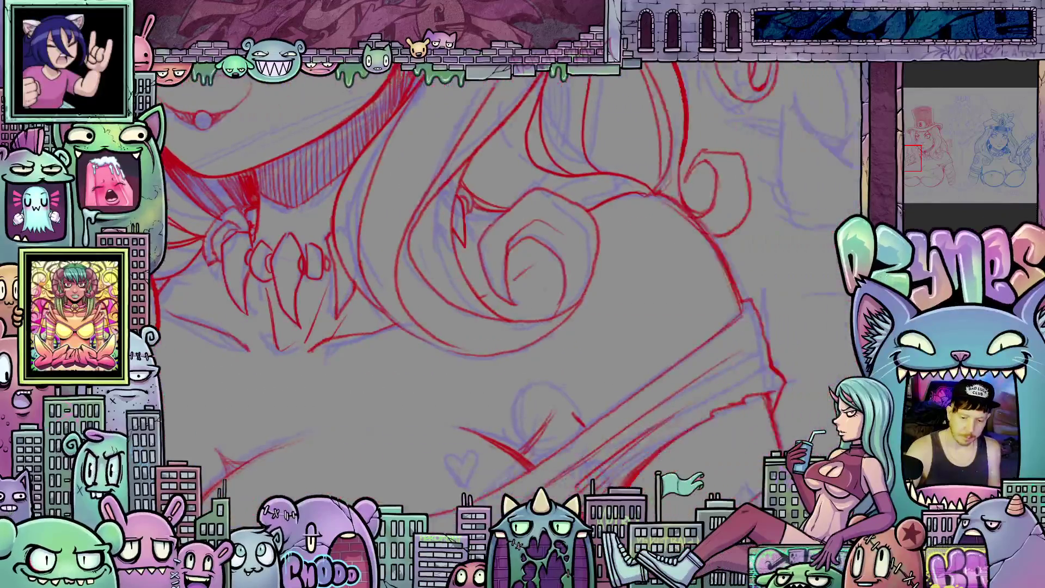
scroll(624, 347, right, 10)
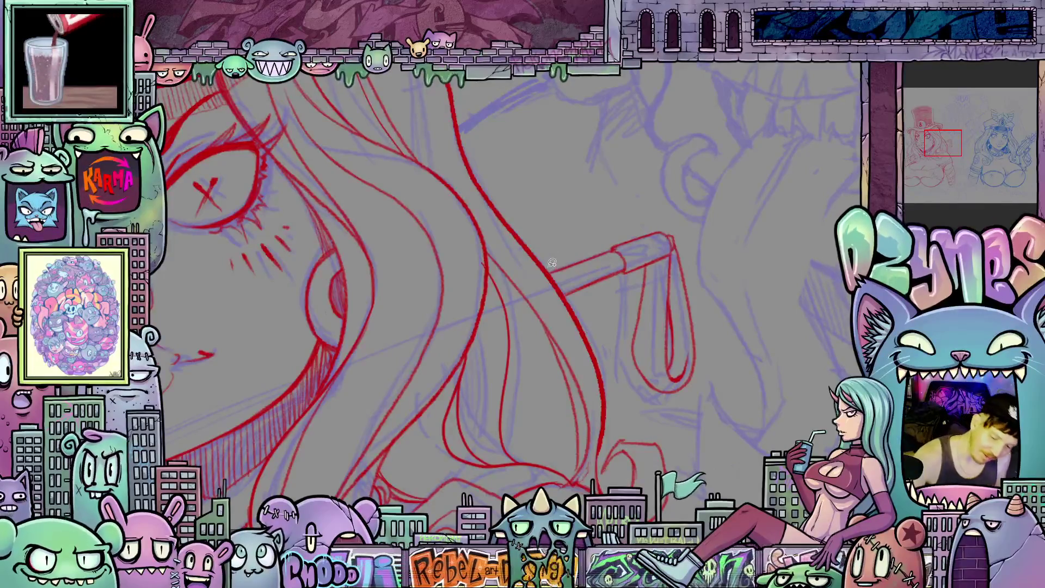
drag(586, 298, 615, 329)
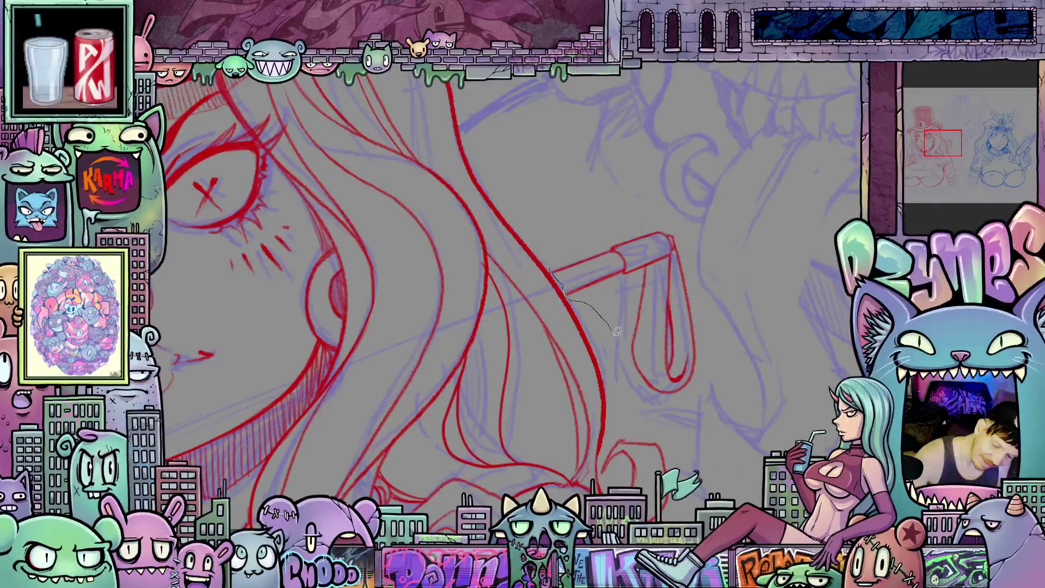
mouse_move(706, 370)
mouse_down()
mouse_move(702, 305)
mouse_move(678, 224)
mouse_move(583, 248)
mouse_move(564, 273)
mouse_up()
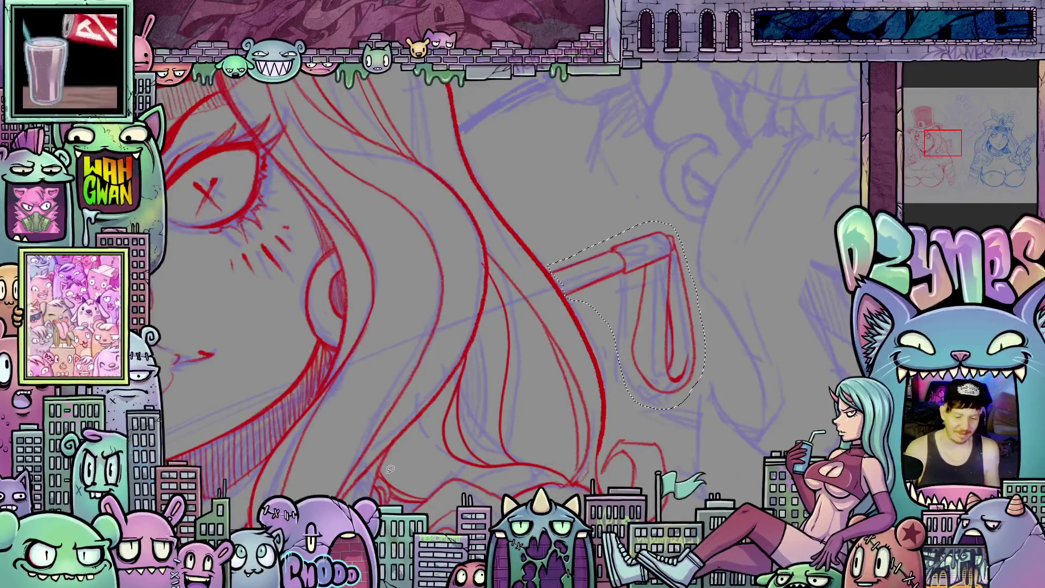
Step: Zoom out to the whole girl and start a transform on the selected cane pieces
scroll(389, 459, down, 5)
drag(389, 460, 615, 375)
scroll(606, 359, down, 2)
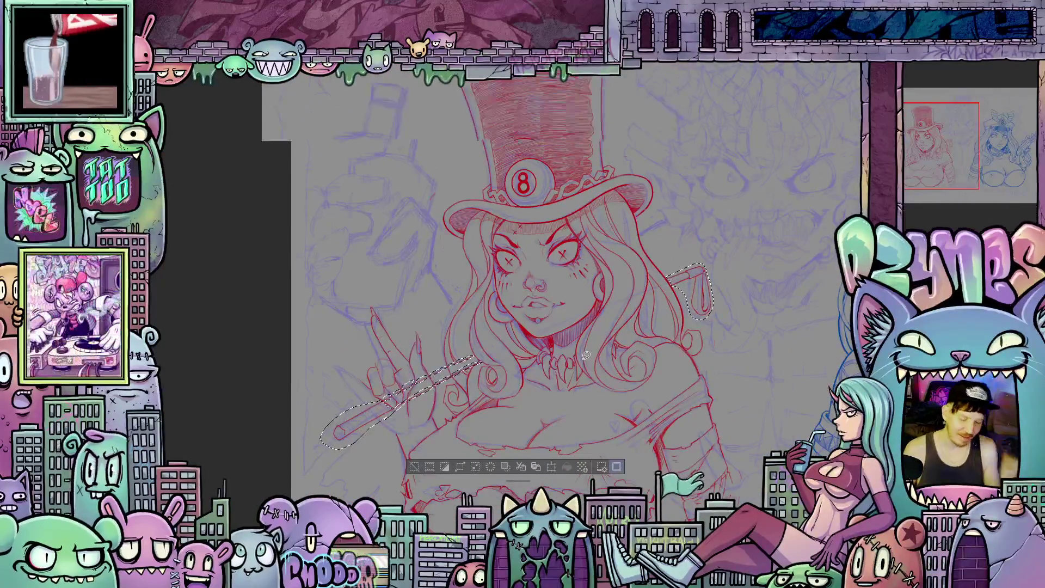
scroll(604, 359, up, 2)
scroll(545, 394, up, 2)
drag(544, 394, 609, 343)
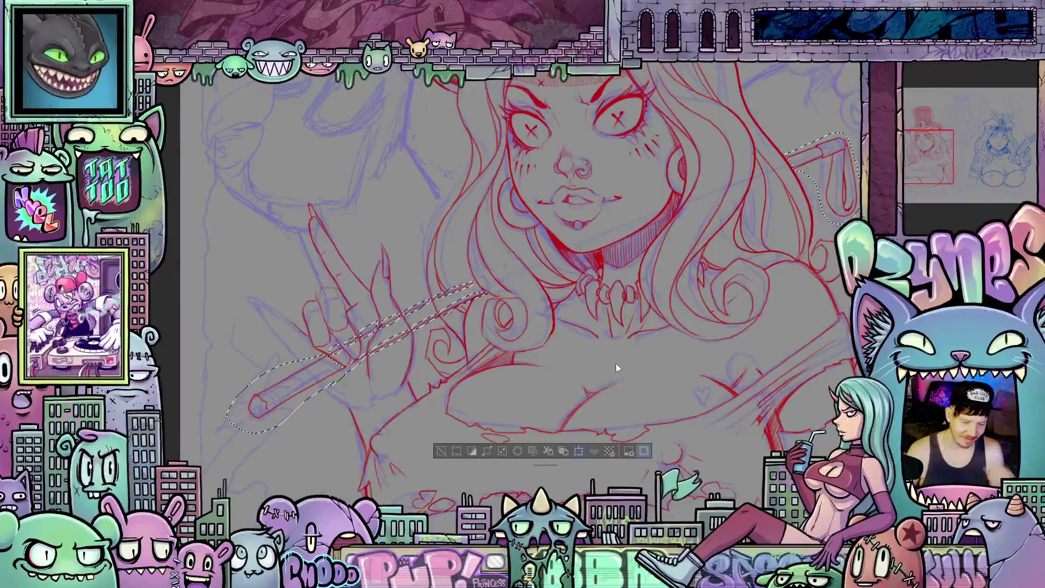
key(ctrl+t)
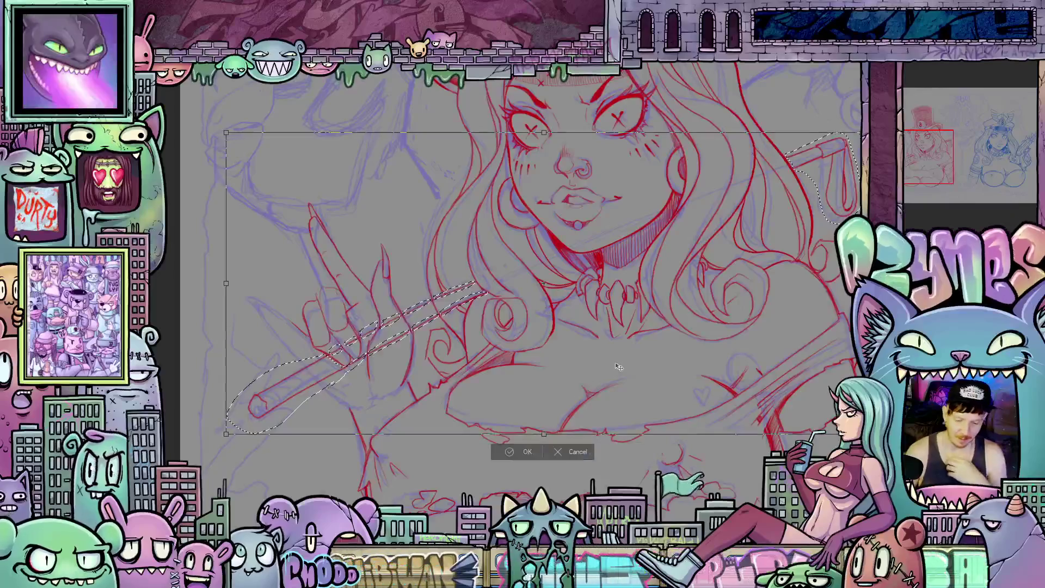
Step: Nudge the cane up eight arrow-key steps and rotate it slightly clockwise
key(Up)
key(Up)
key(Up)
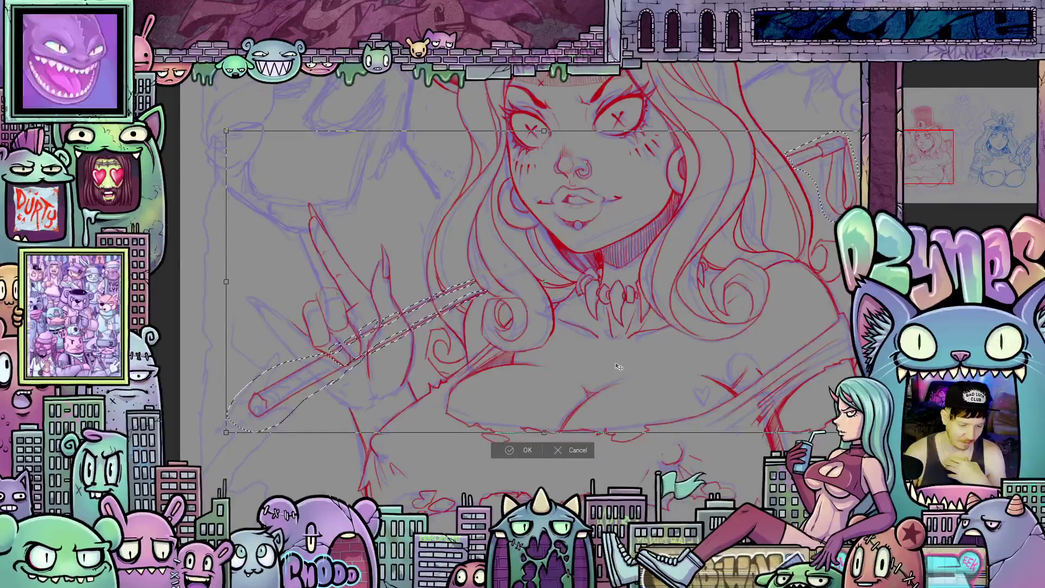
key(Up)
key(Up)
key(Up)
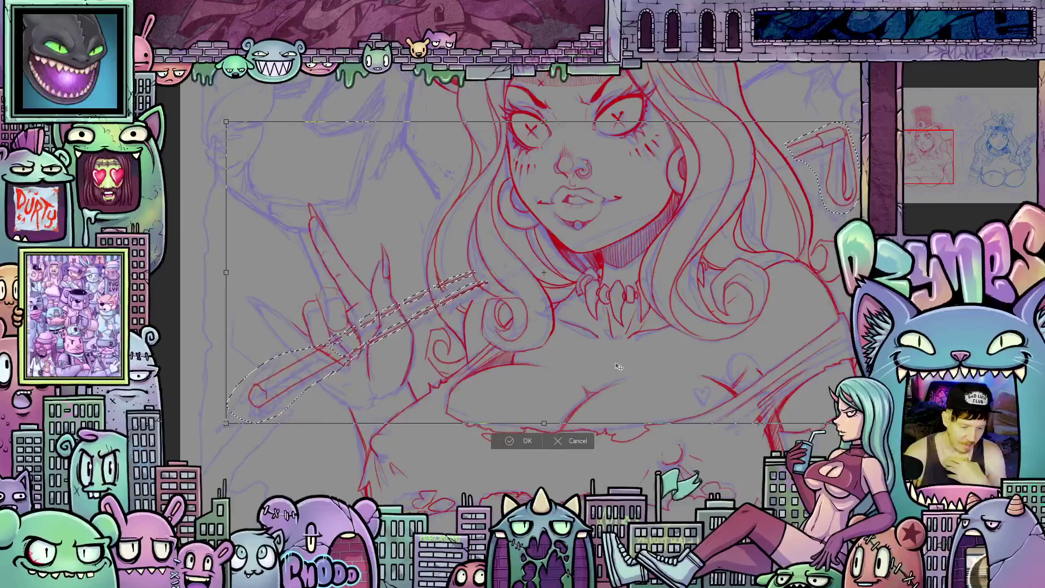
key(Up)
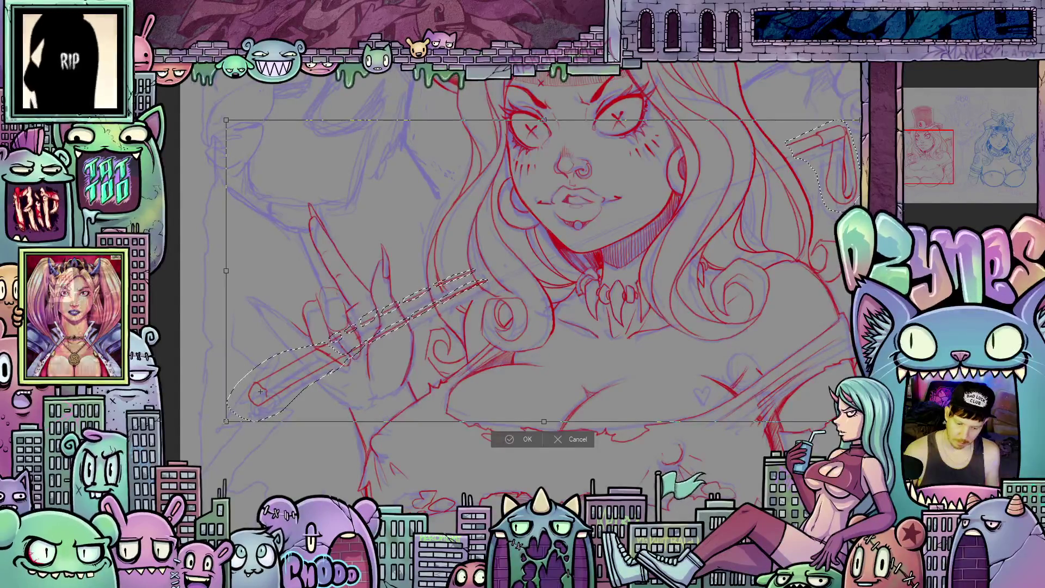
scroll(829, 270, right, 3)
drag(828, 271, 845, 302)
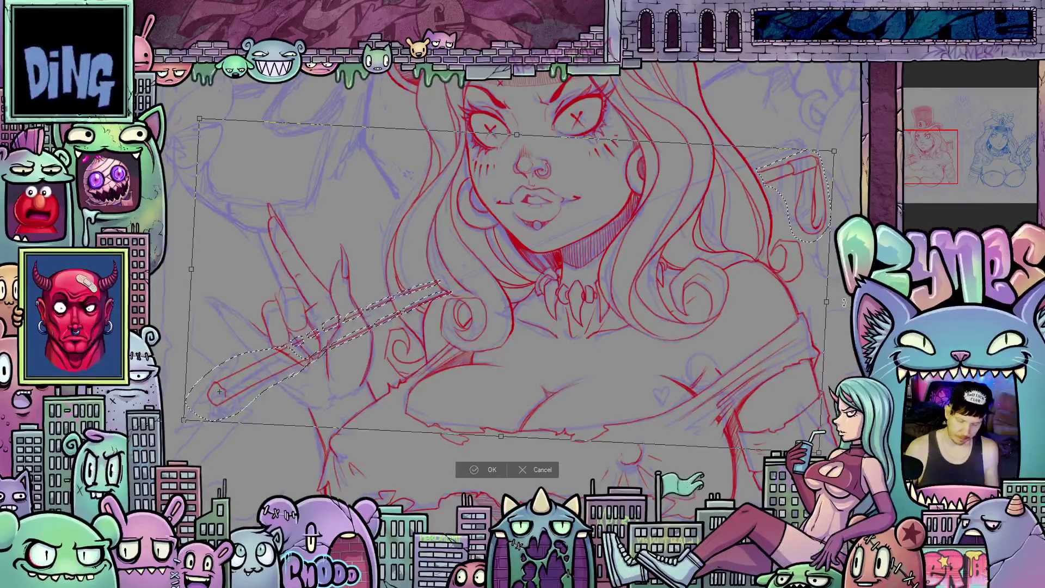
key(Up)
key(Up)
key(Up)
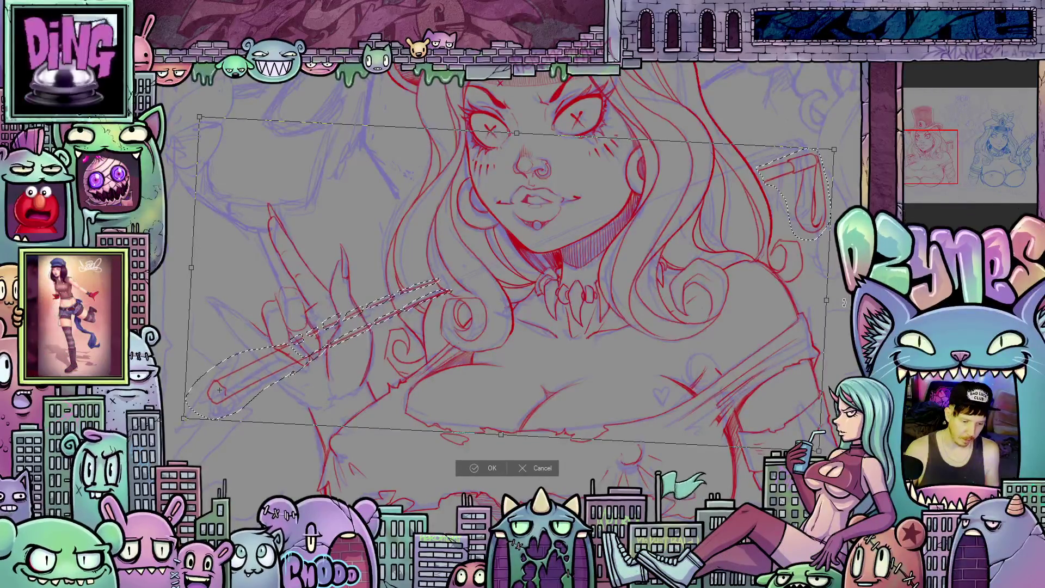
key(Up)
key(Up)
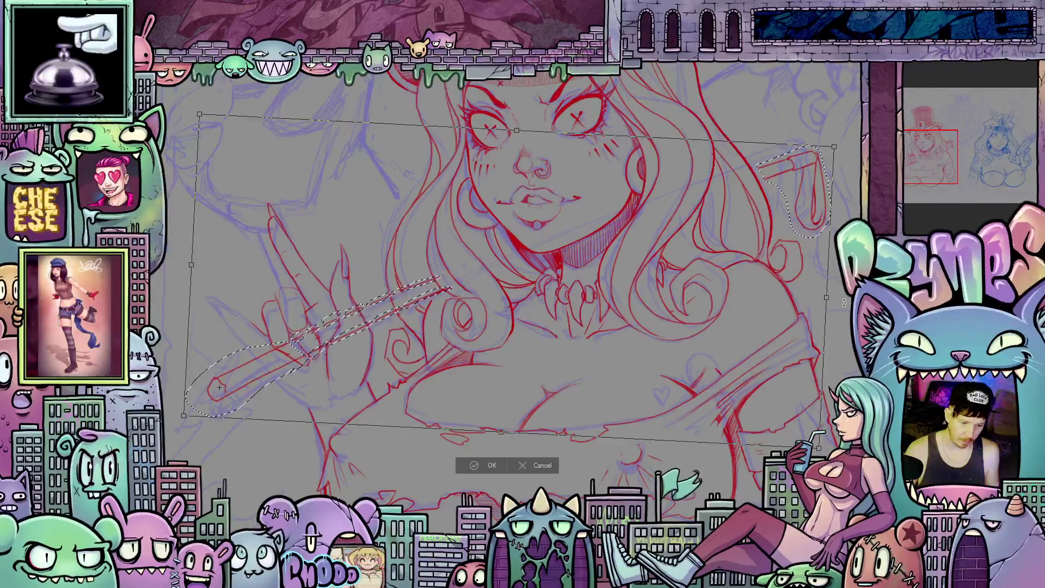
key(Up)
key(Up)
key(Up)
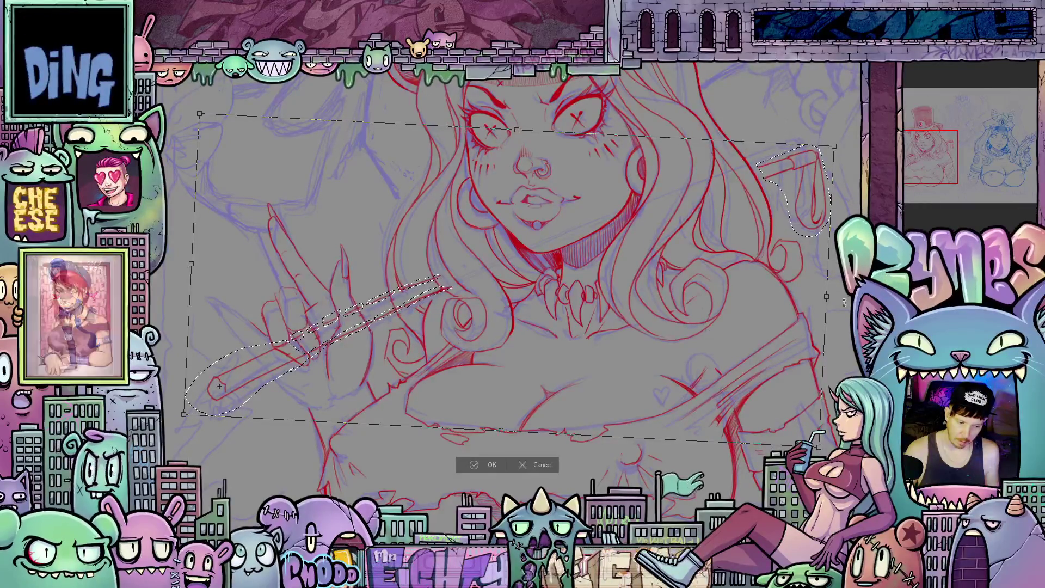
key(Up)
key(Up)
key(Up)
key(Up)
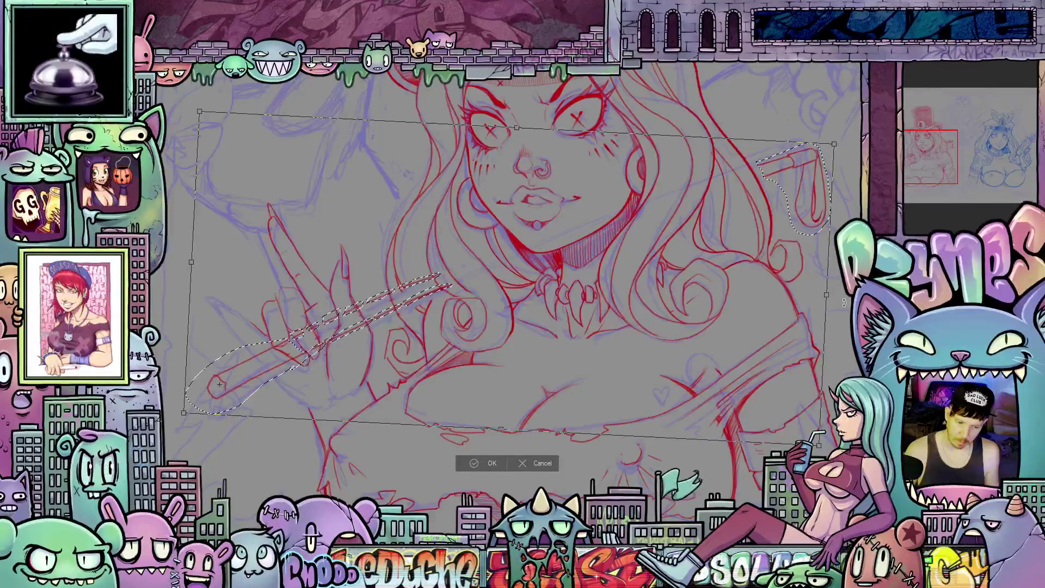
key(Up)
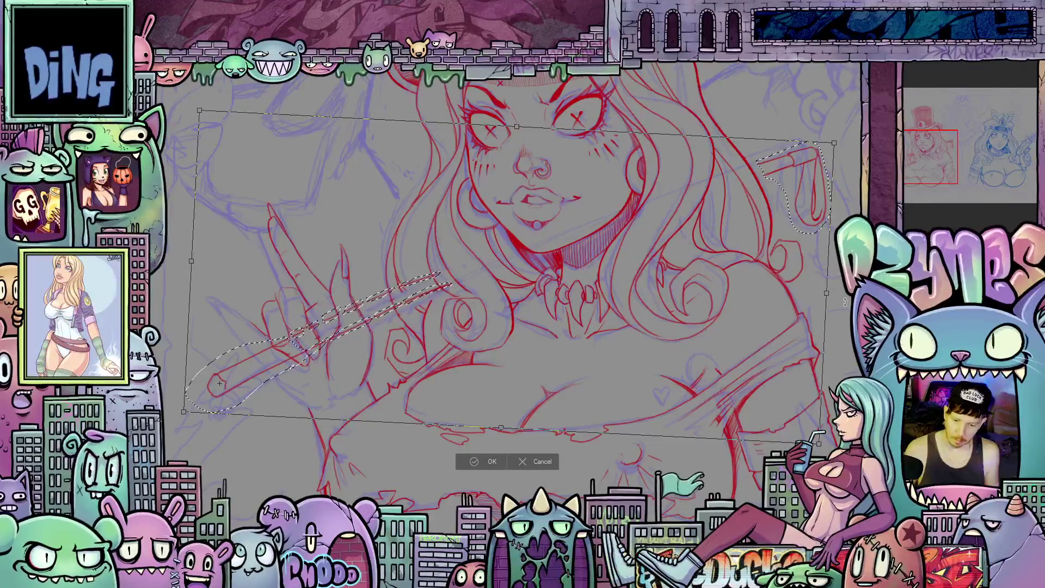
Step: Tilt the cane a bit further clockwise with two more nudges up, then apply and deselect
drag(838, 298, 839, 314)
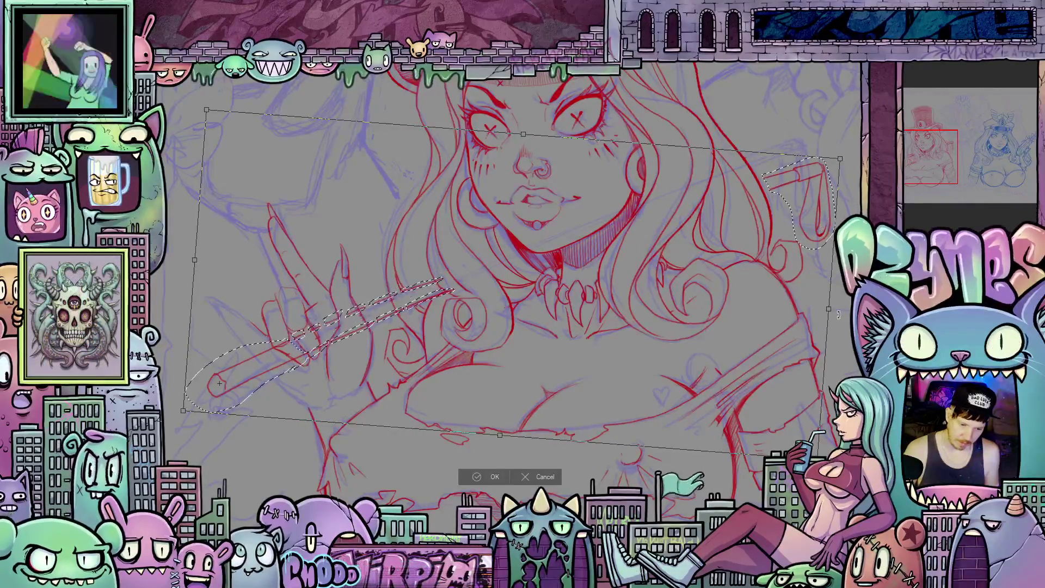
key(Up)
key(Up)
key(Up)
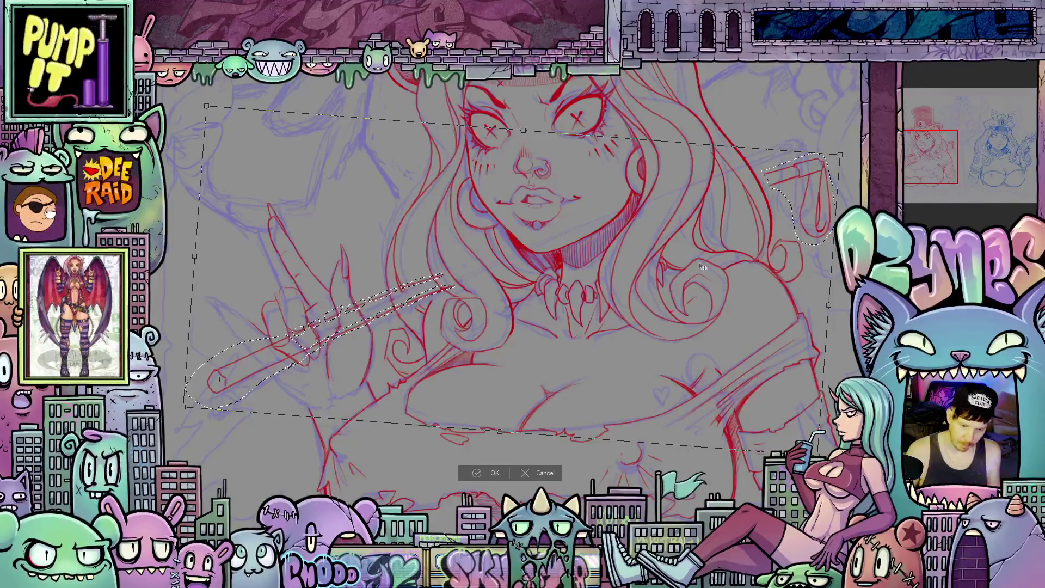
drag(839, 313, 839, 324)
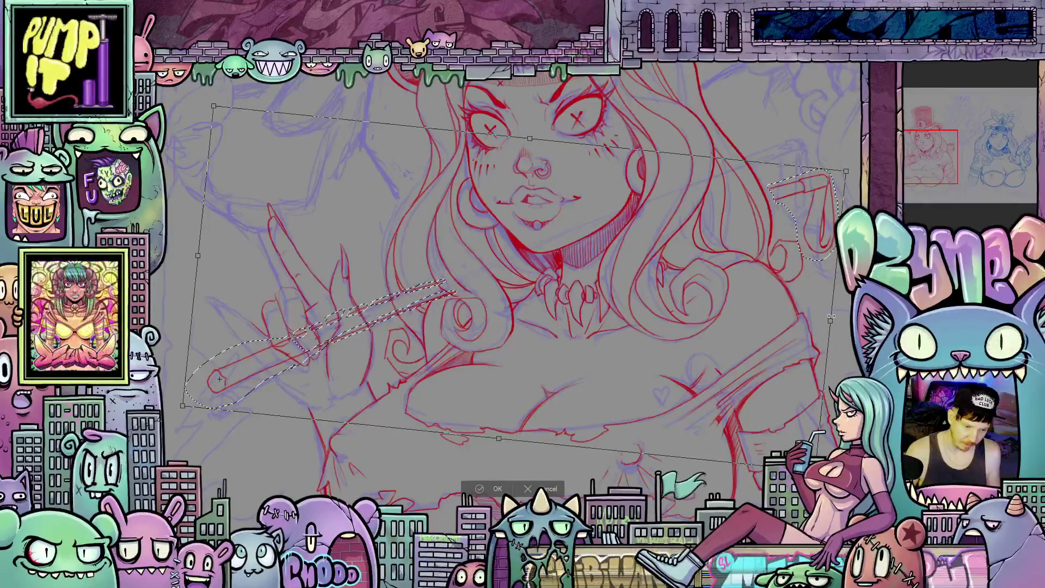
key(Up)
key(Up)
key(Up)
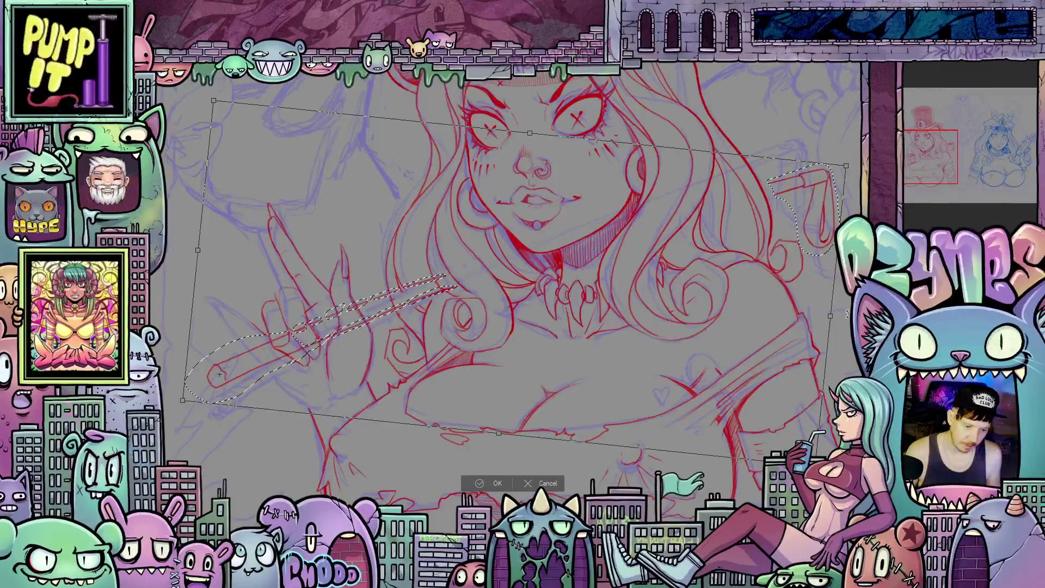
drag(831, 264, 832, 273)
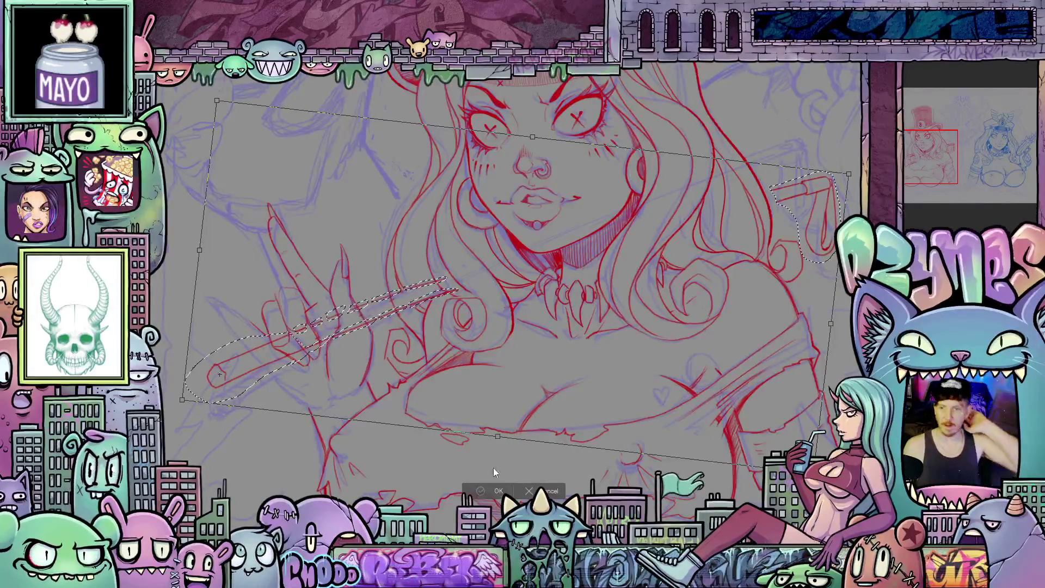
key(Return)
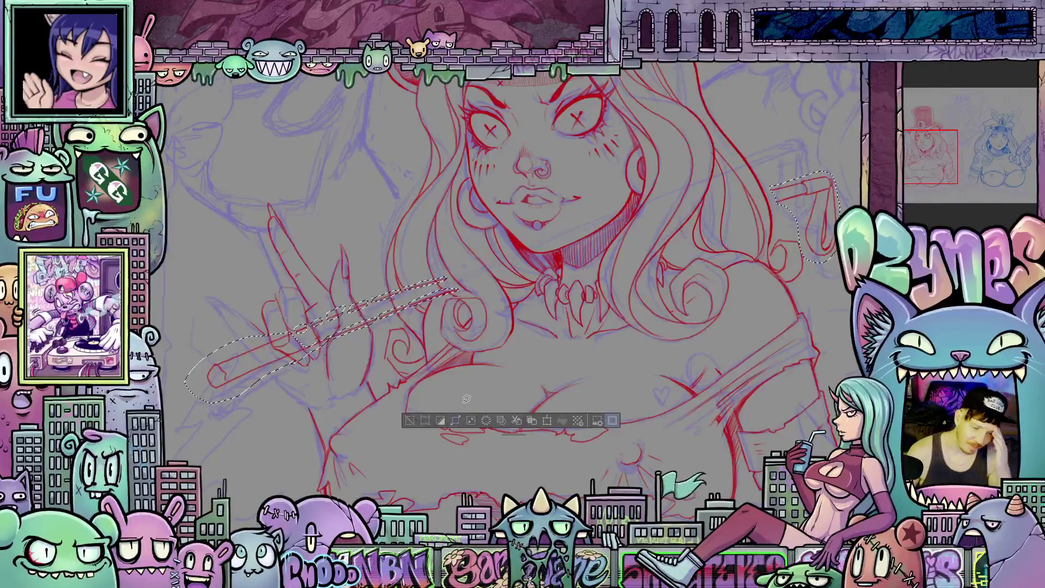
key(ctrl+d)
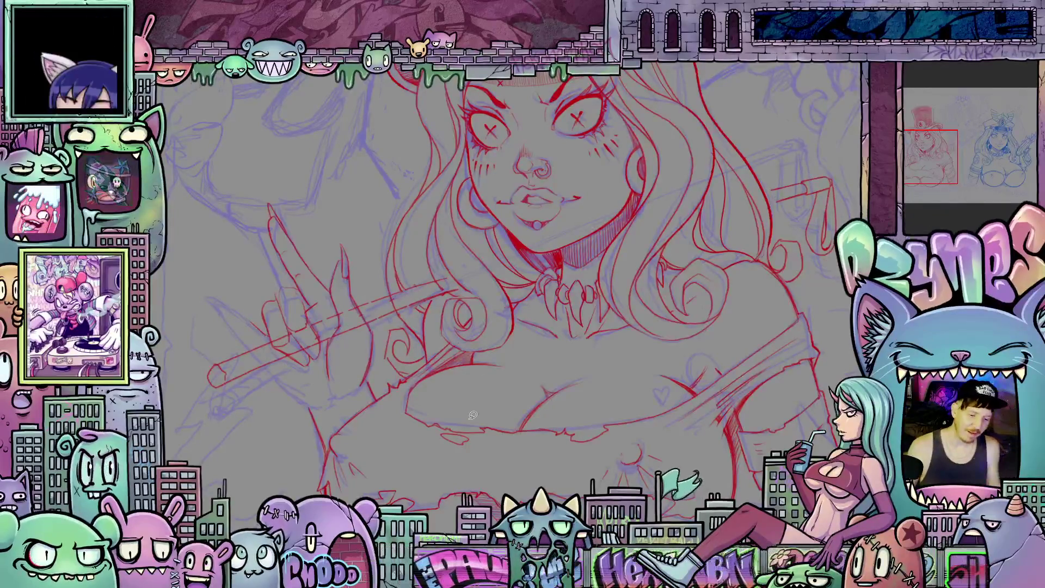
scroll(359, 363, up, 2)
Step: Draw red hatch strokes and a knuckle curve on the fist gripping the cane
drag(359, 364, 437, 362)
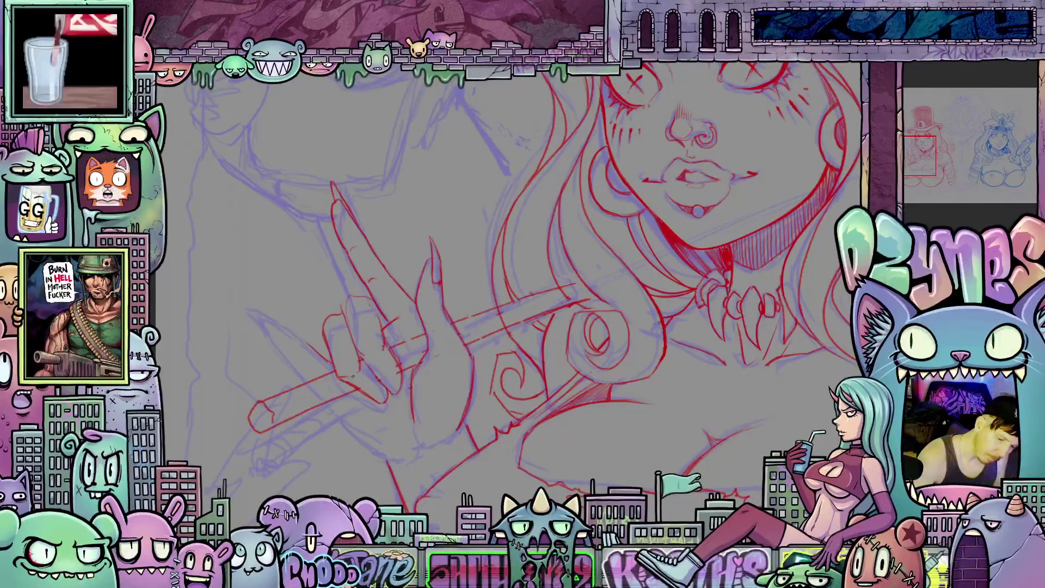
drag(349, 374, 380, 346)
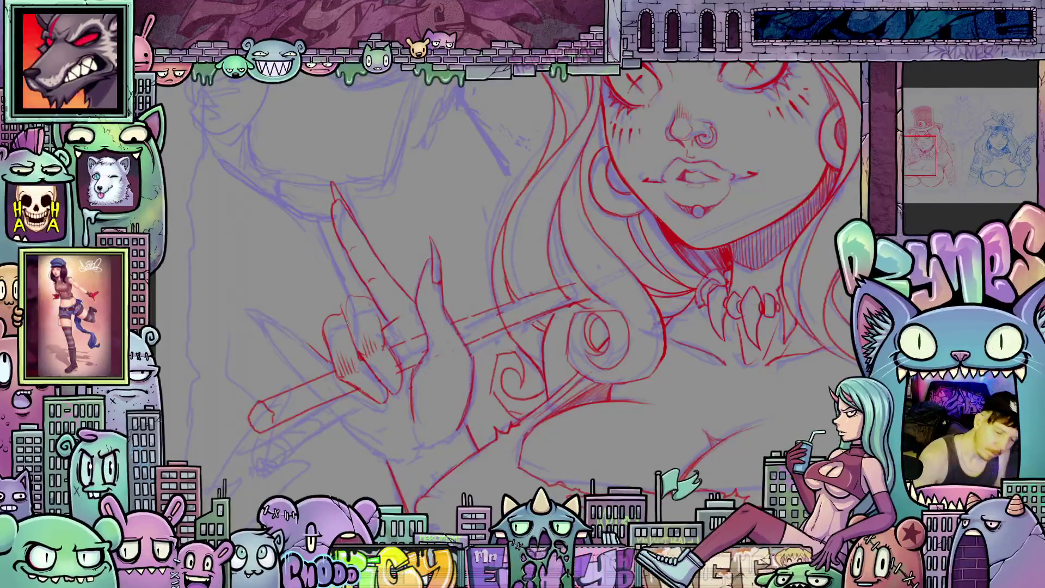
drag(347, 301, 382, 310)
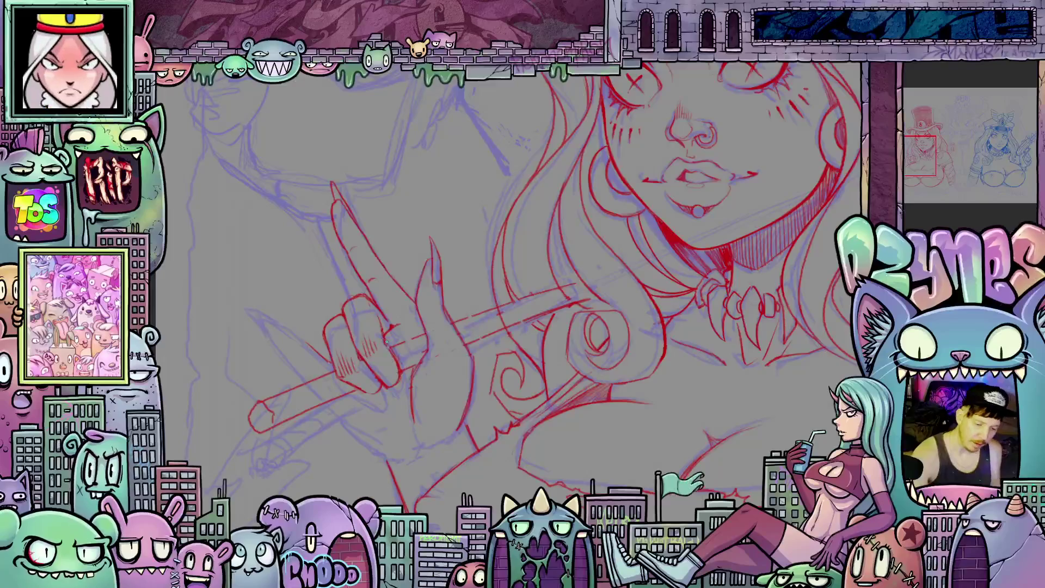
mouse_move(435, 326)
mouse_down()
mouse_move(543, 399)
mouse_move(400, 348)
mouse_up()
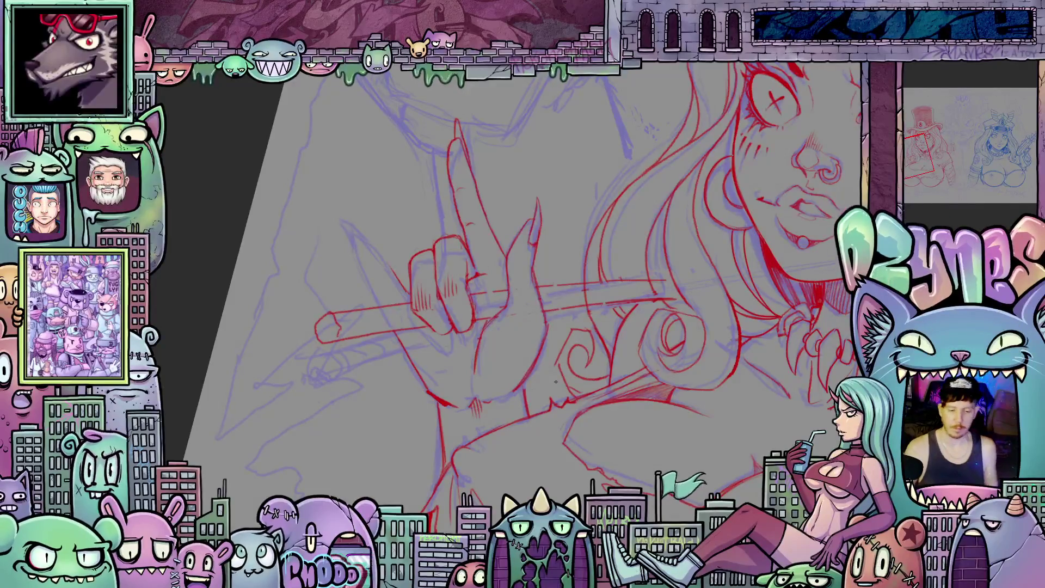
Step: Rotate the view to inspect the face, then reset rotation and fit the whole drawing to the window
scroll(556, 382, down, 5)
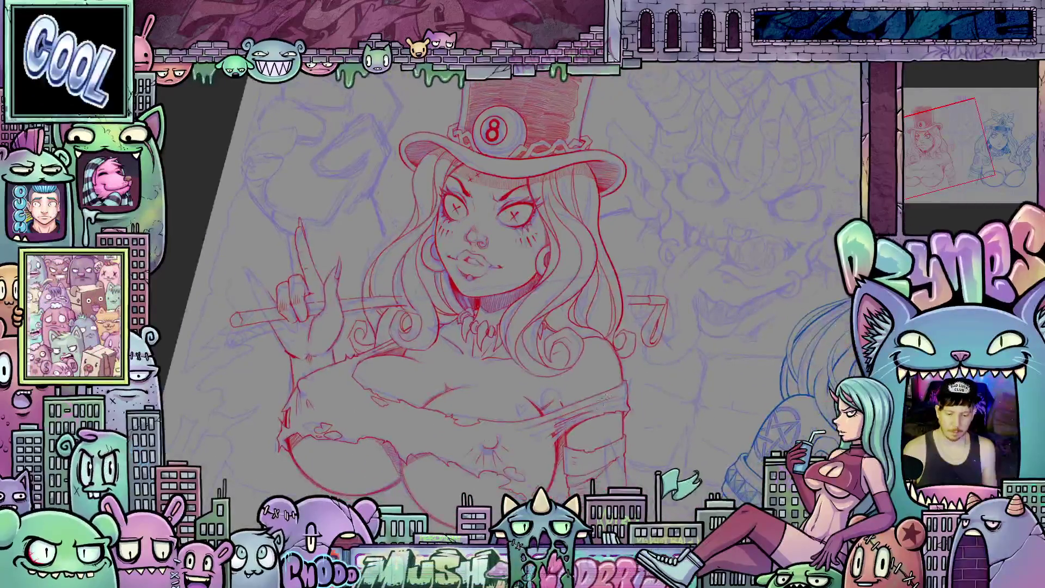
scroll(646, 401, up, 5)
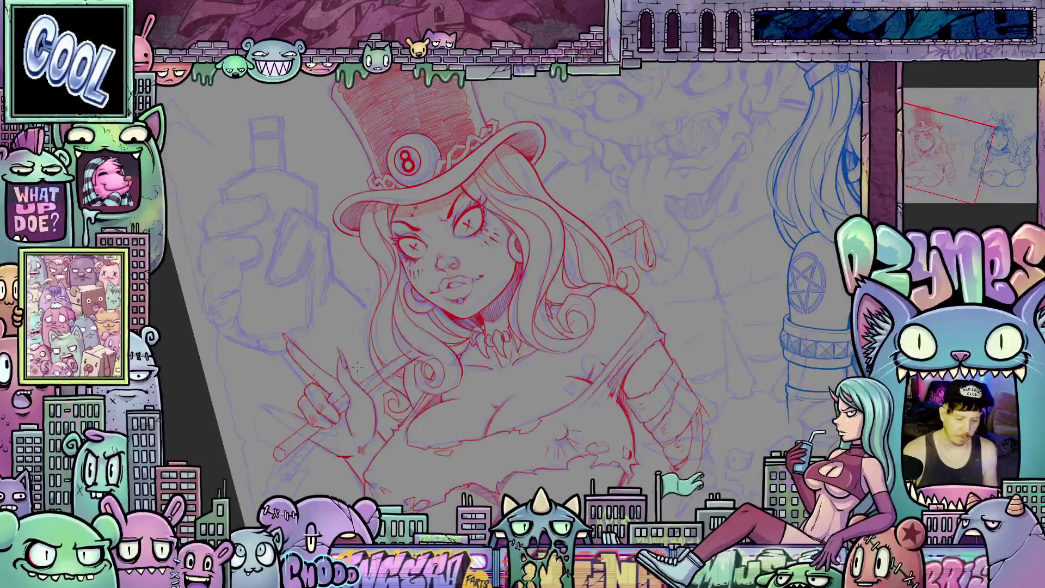
scroll(392, 368, up, 3)
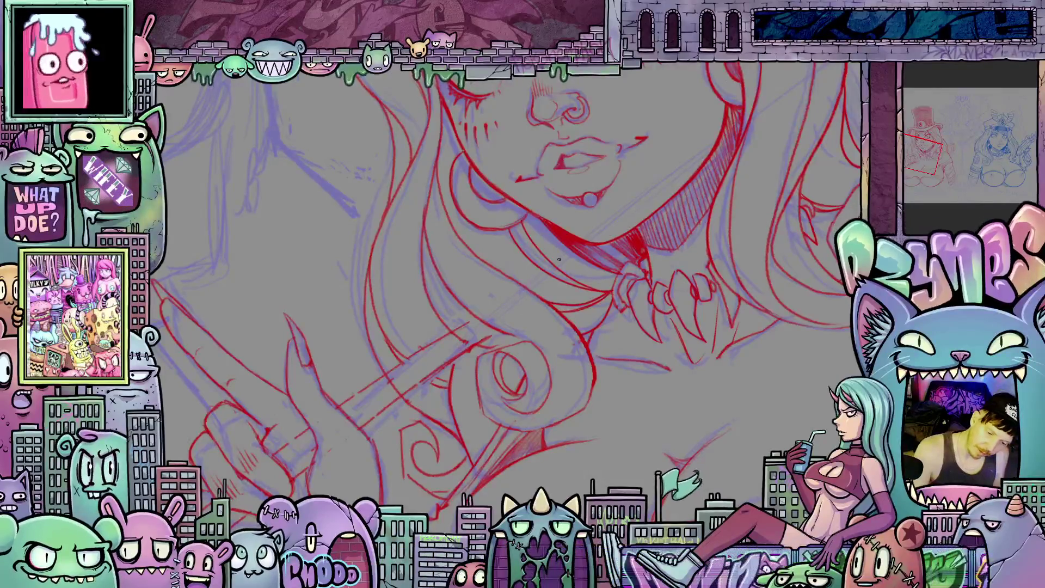
scroll(559, 259, down, 3)
drag(558, 259, 493, 347)
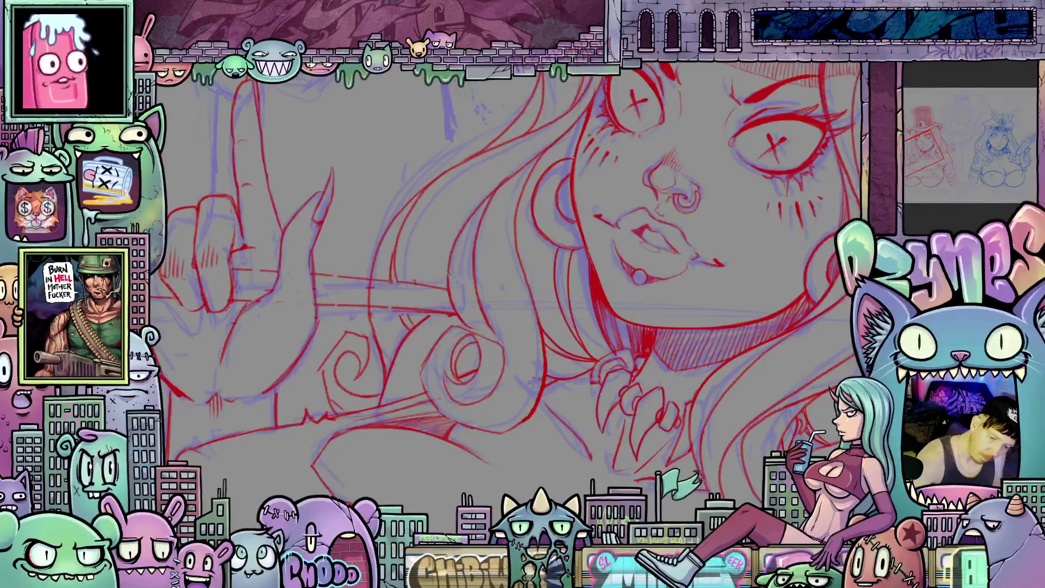
mouse_move(451, 291)
mouse_down()
mouse_move(474, 351)
mouse_move(502, 369)
mouse_up()
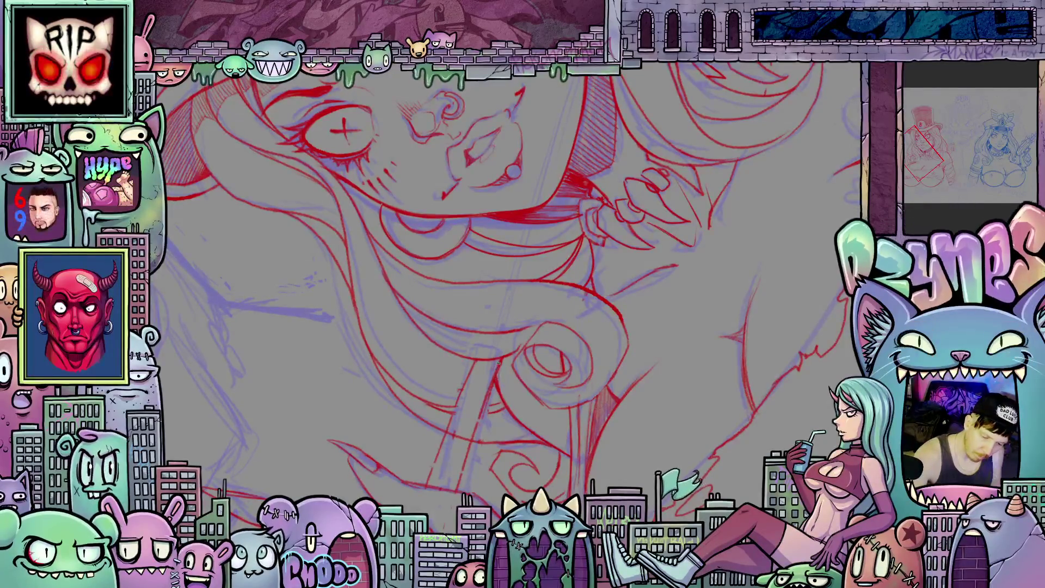
key(Escape)
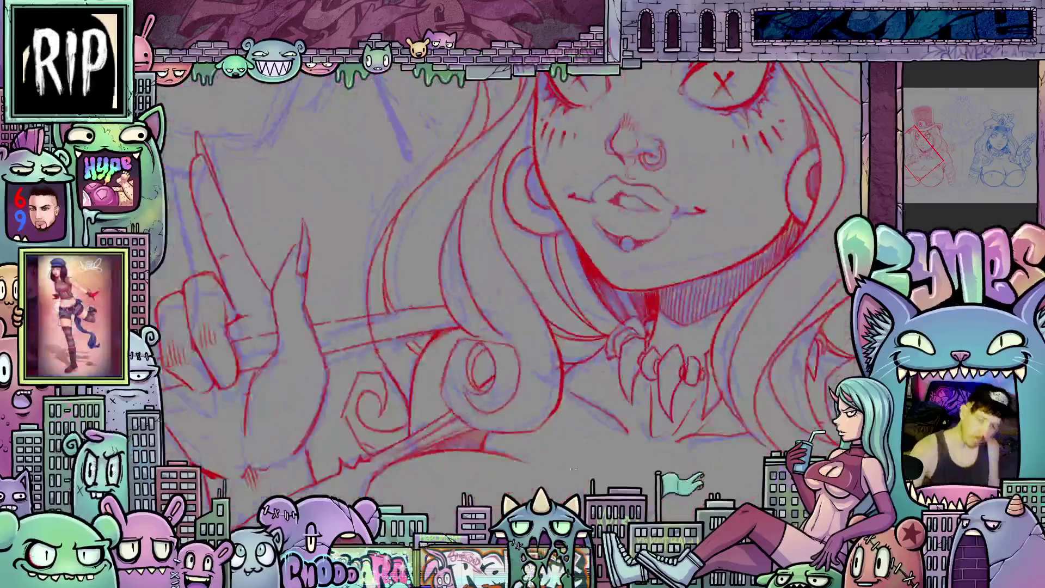
key(ctrl+0)
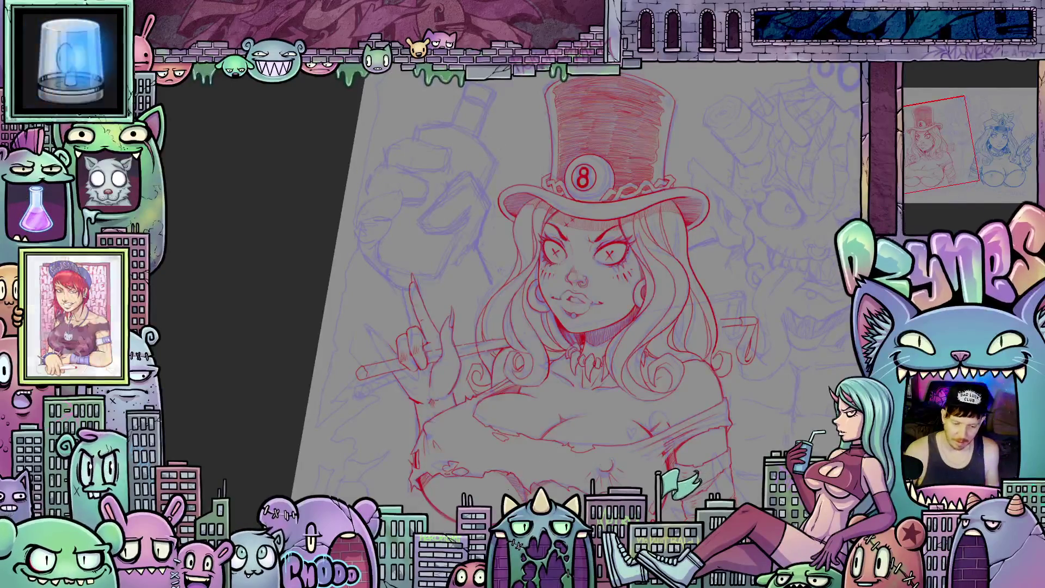
Step: Zoom in and turn the view so the cane lies horizontal to ink the gripping hand
scroll(350, 371, up, 5)
scroll(350, 372, up, 1)
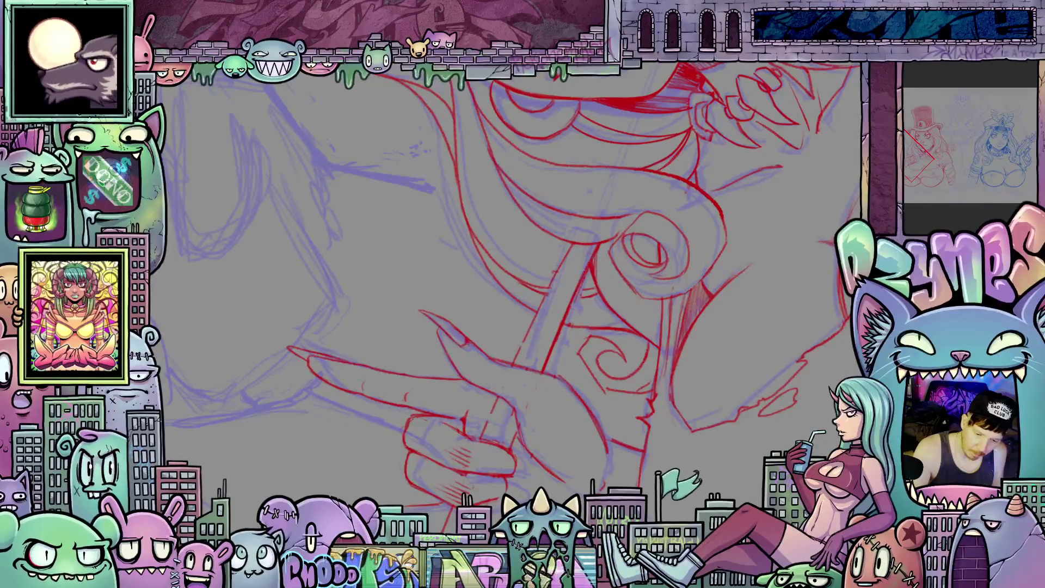
drag(574, 303, 515, 372)
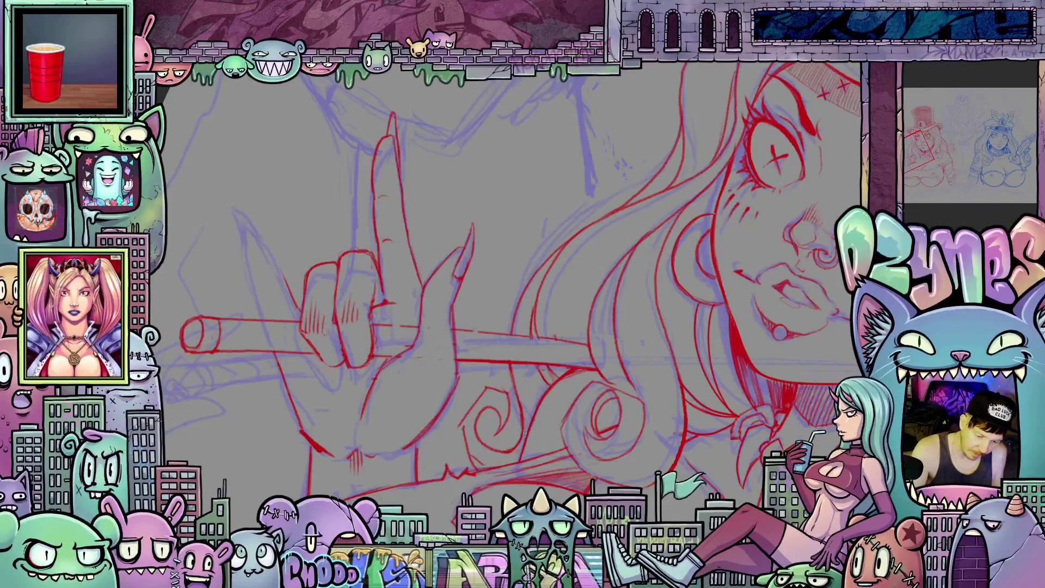
scroll(557, 421, down, 5)
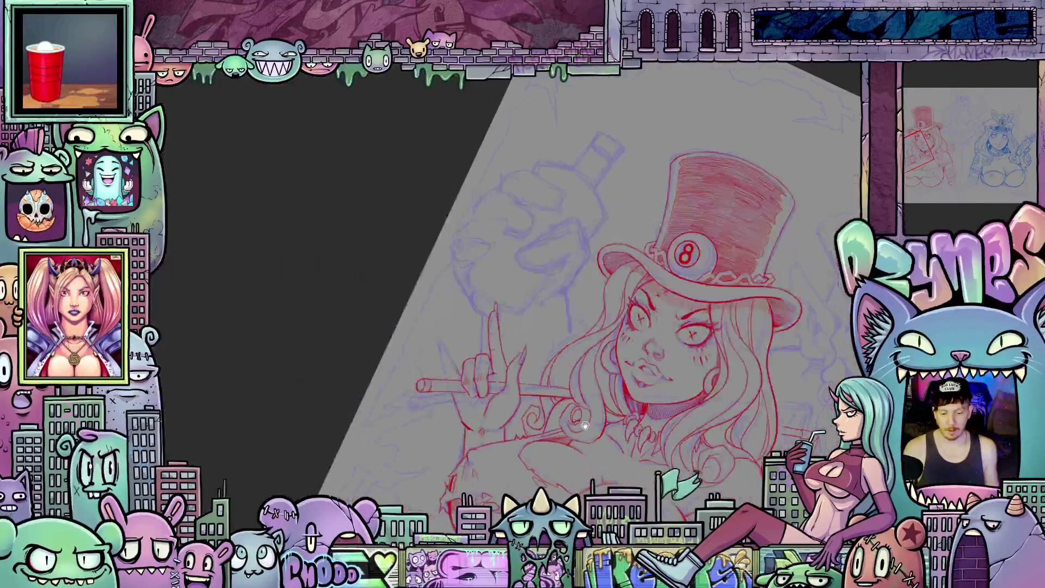
drag(685, 506, 550, 482)
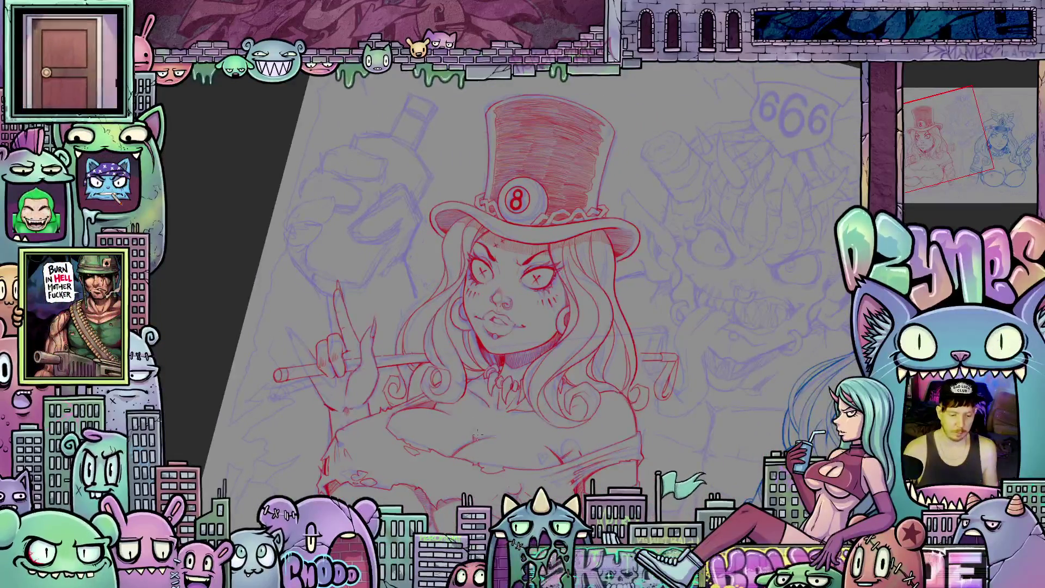
scroll(647, 429, up, 5)
drag(647, 428, 564, 408)
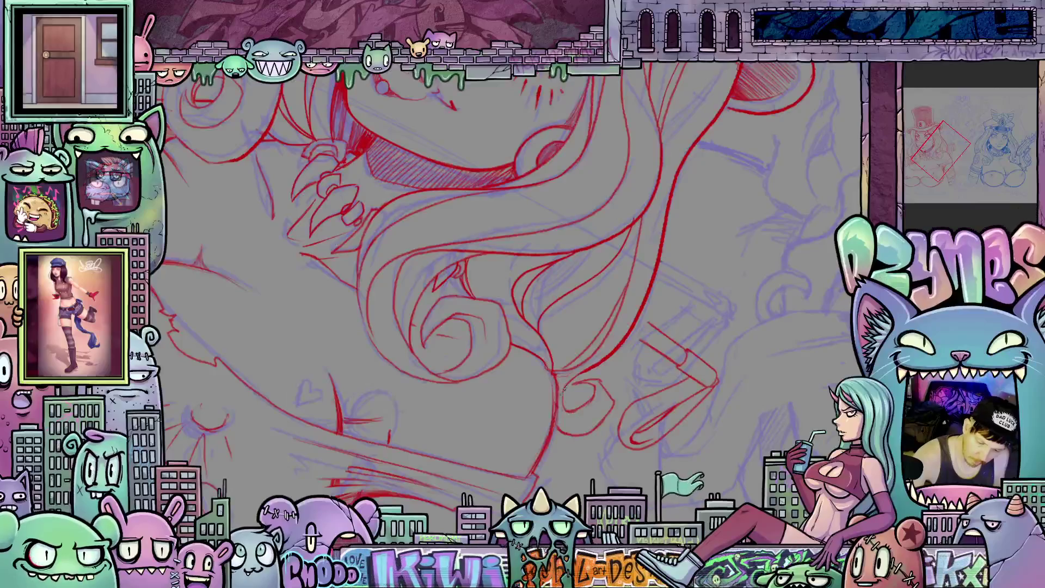
mouse_move(564, 387)
mouse_down()
mouse_move(727, 401)
mouse_move(648, 325)
mouse_move(524, 376)
mouse_up()
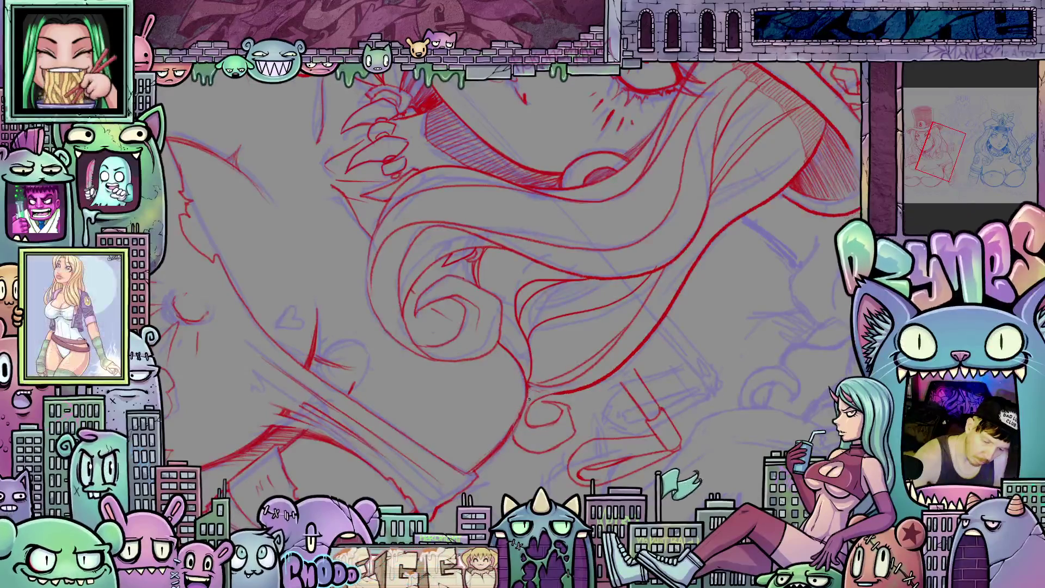
drag(629, 409, 666, 358)
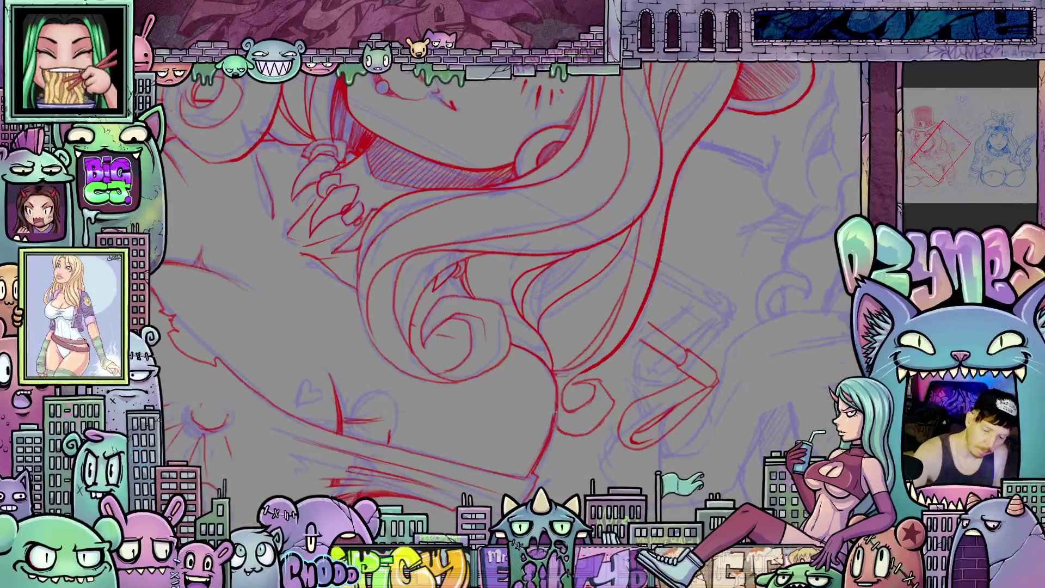
drag(556, 416, 397, 327)
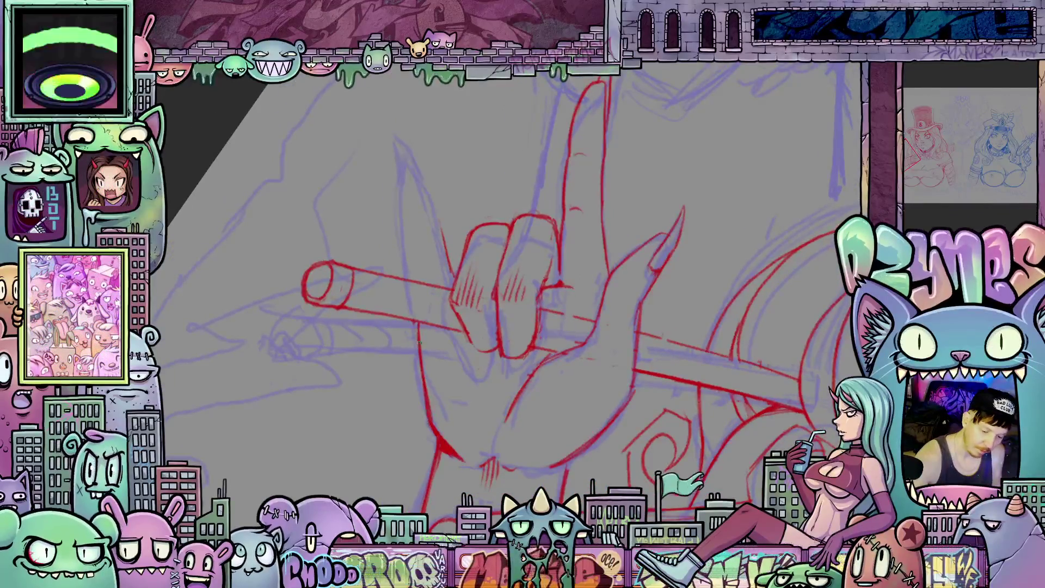
Step: Outline a second raised finger on the left of the cane-gripping hand, then zoom out and straighten the canvas
drag(451, 289, 449, 381)
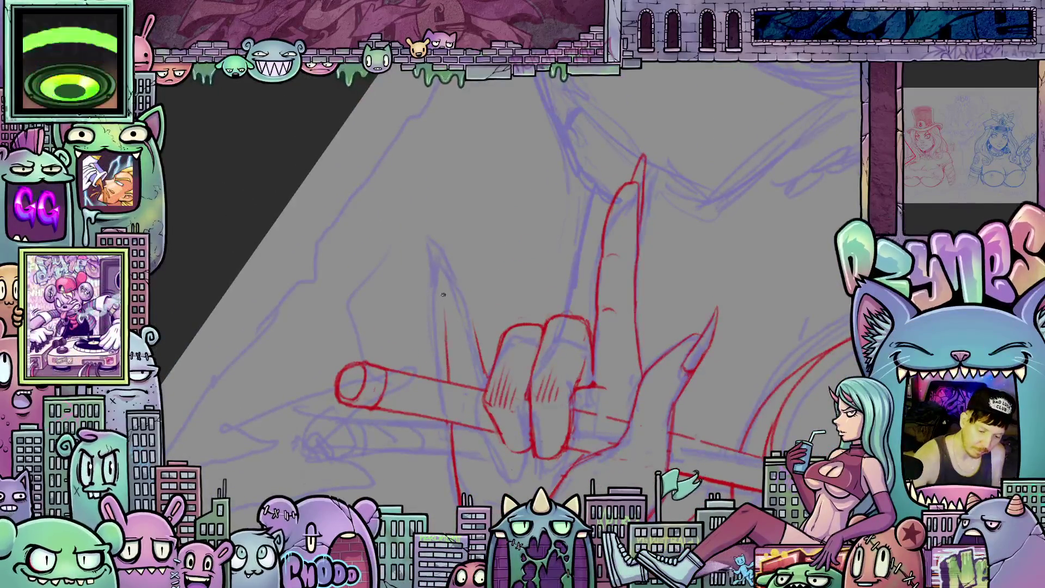
drag(442, 293, 442, 240)
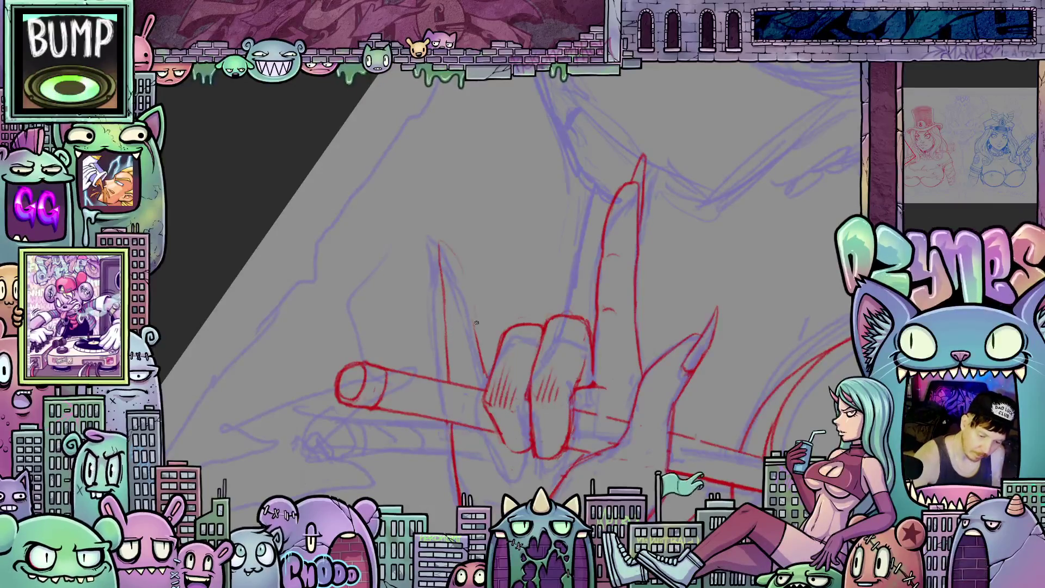
mouse_move(472, 310)
mouse_down()
mouse_move(474, 327)
mouse_move(463, 261)
mouse_move(450, 241)
mouse_move(439, 243)
mouse_up()
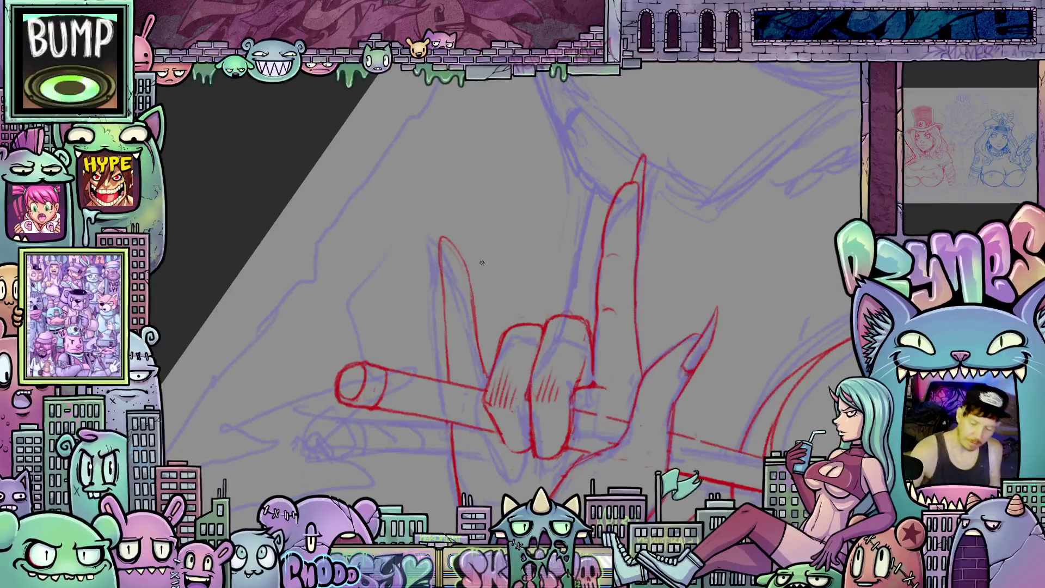
mouse_move(488, 374)
mouse_down()
mouse_move(468, 261)
mouse_move(447, 225)
mouse_up()
drag(441, 276, 440, 227)
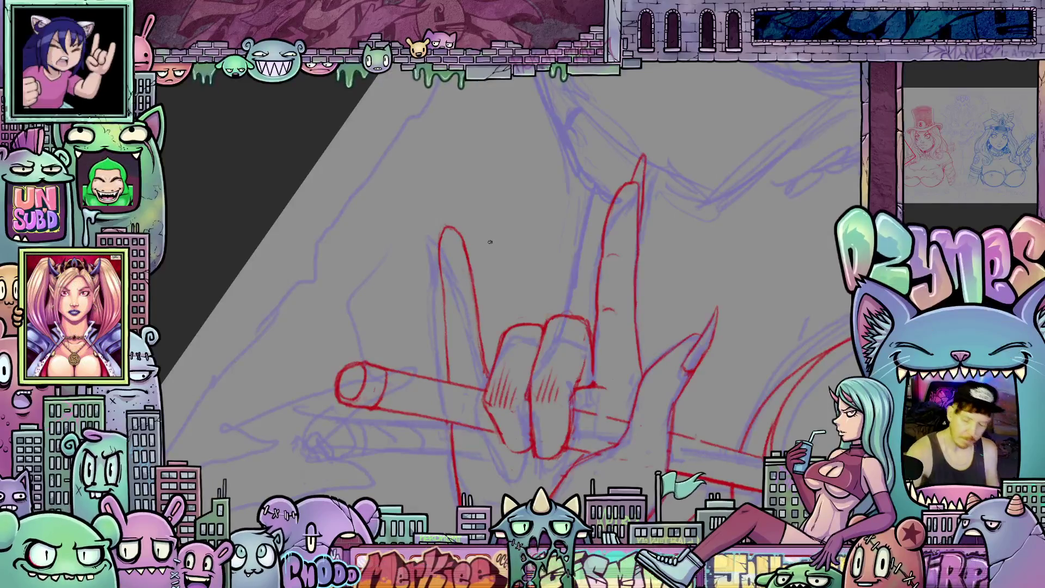
scroll(490, 242, down, 5)
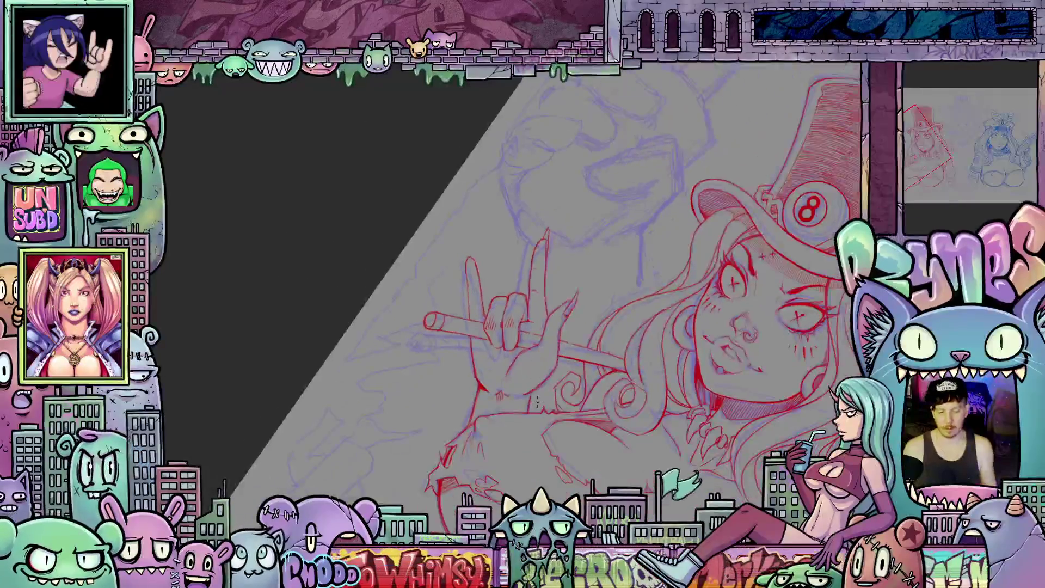
mouse_move(598, 326)
mouse_down()
mouse_move(646, 359)
mouse_move(626, 372)
mouse_up()
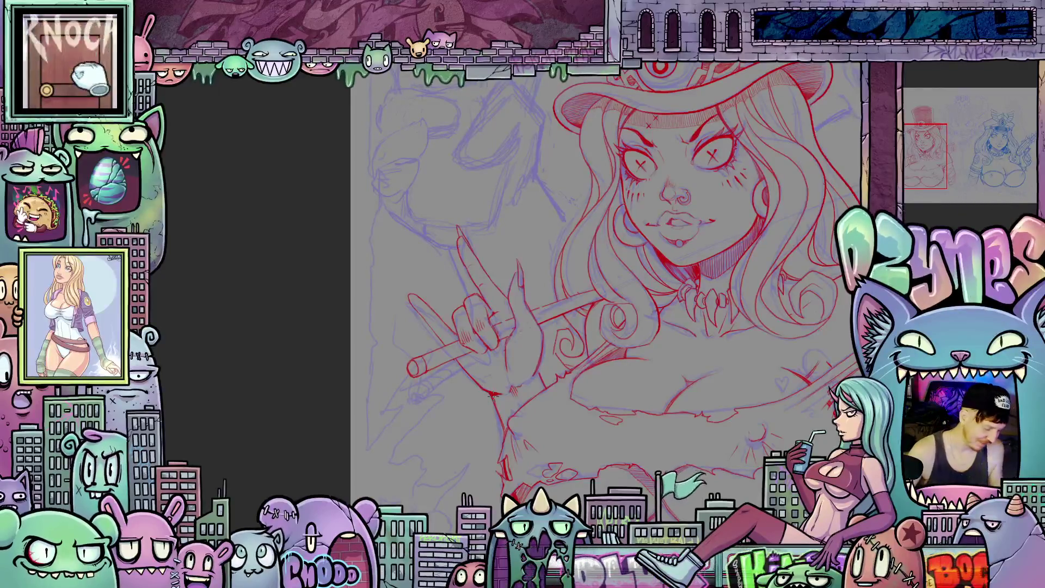
Step: Redraw the horns-gesture hand's raised fingers and curled knuckles, then reset the canvas rotation
scroll(479, 322, up, 5)
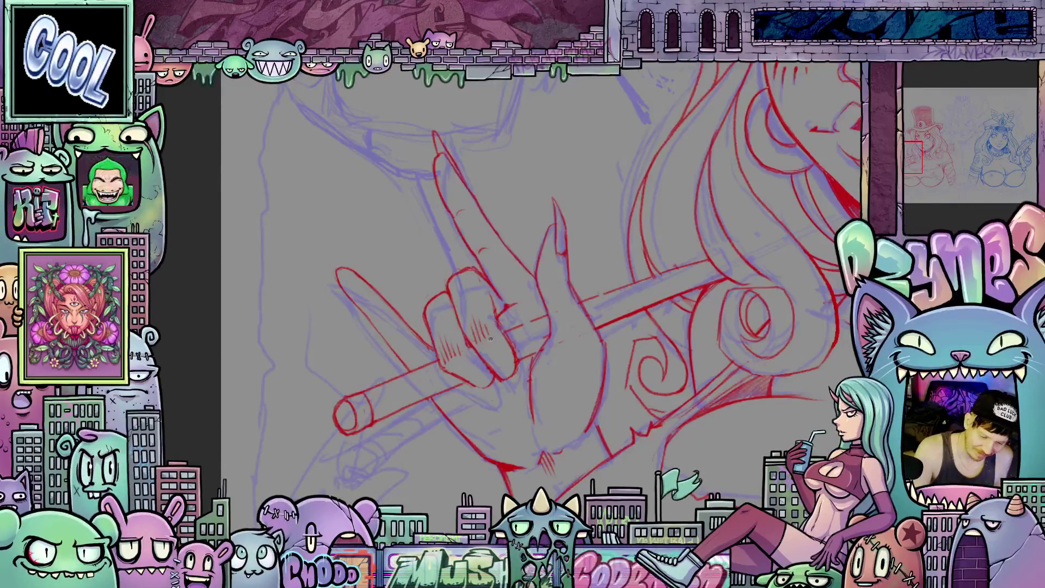
scroll(659, 380, down, 3)
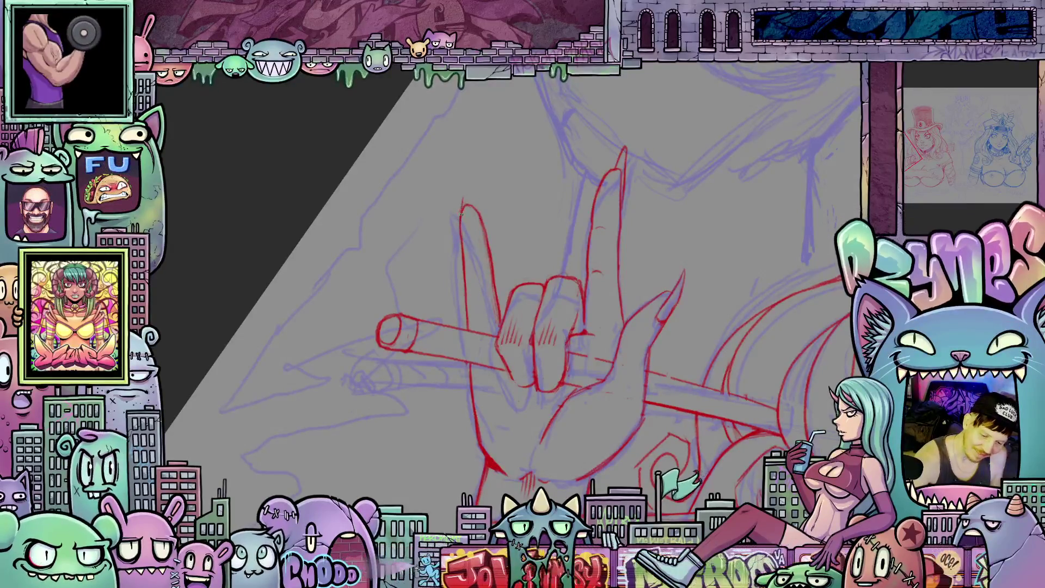
mouse_move(634, 379)
mouse_down()
mouse_move(595, 426)
mouse_move(601, 434)
mouse_move(643, 355)
mouse_up()
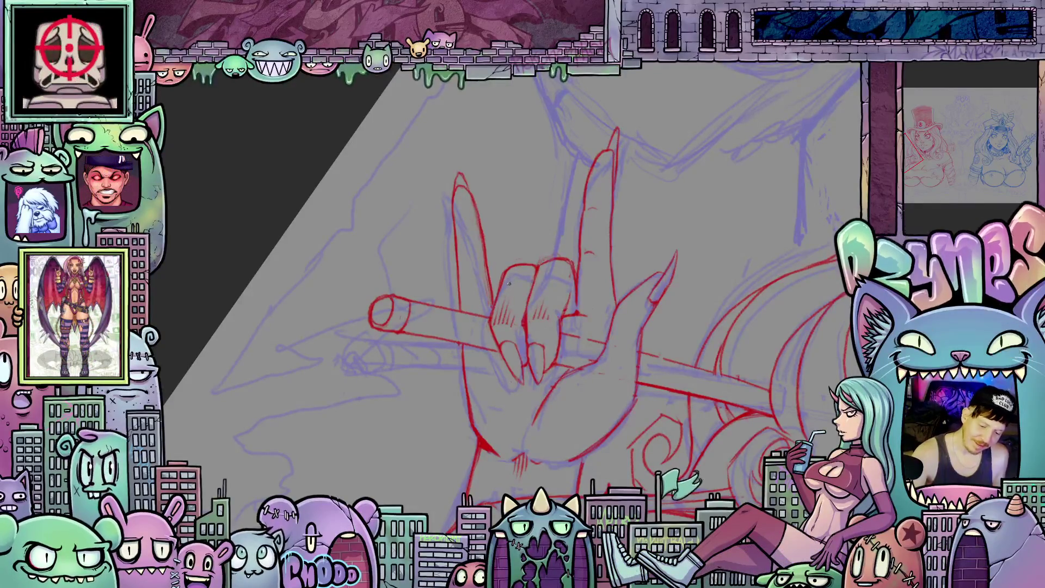
mouse_move(509, 283)
mouse_down()
mouse_move(692, 323)
mouse_move(483, 280)
mouse_up()
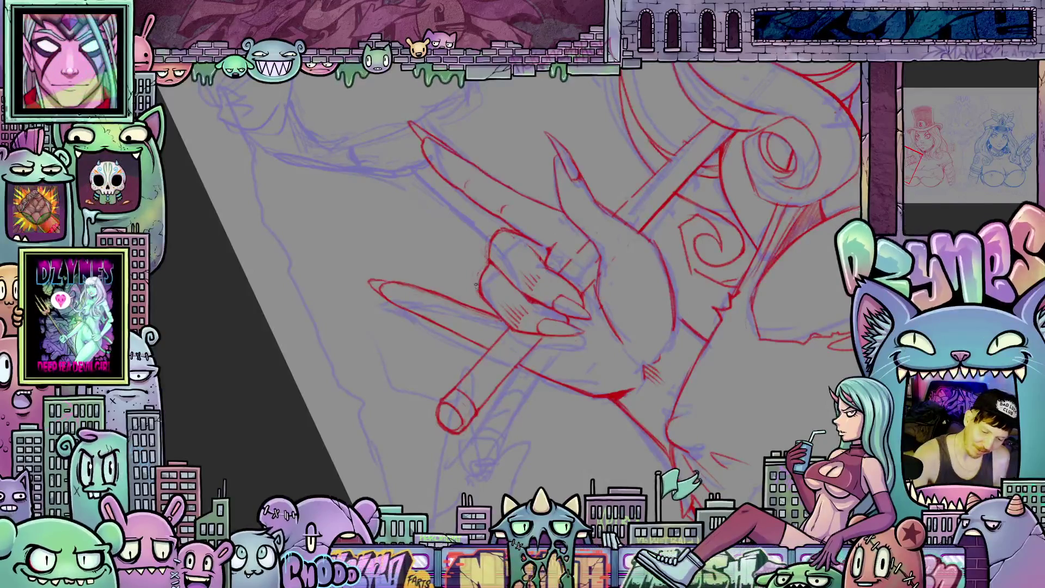
key(Escape)
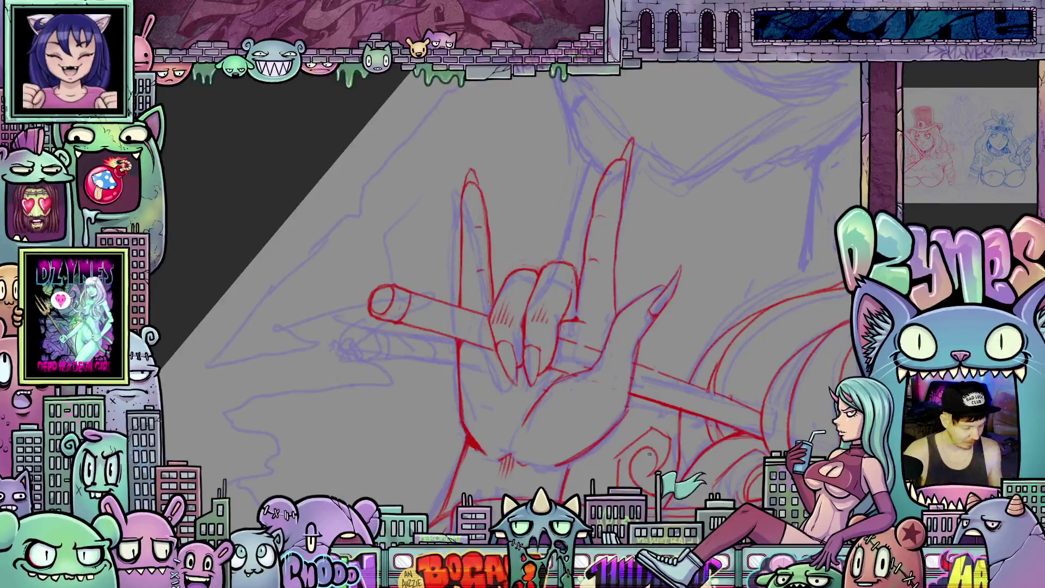
drag(714, 450, 591, 333)
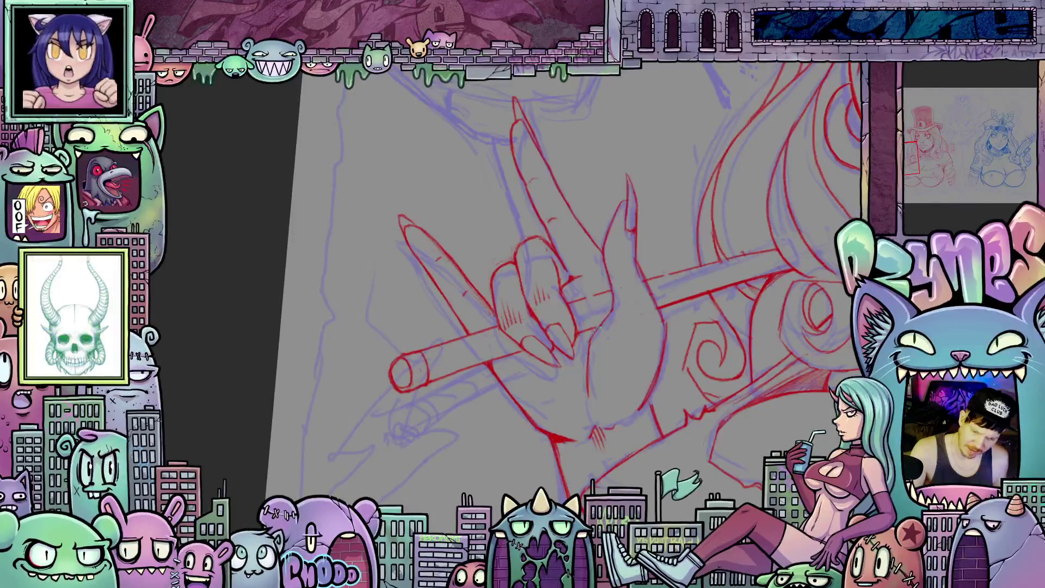
drag(602, 323, 573, 244)
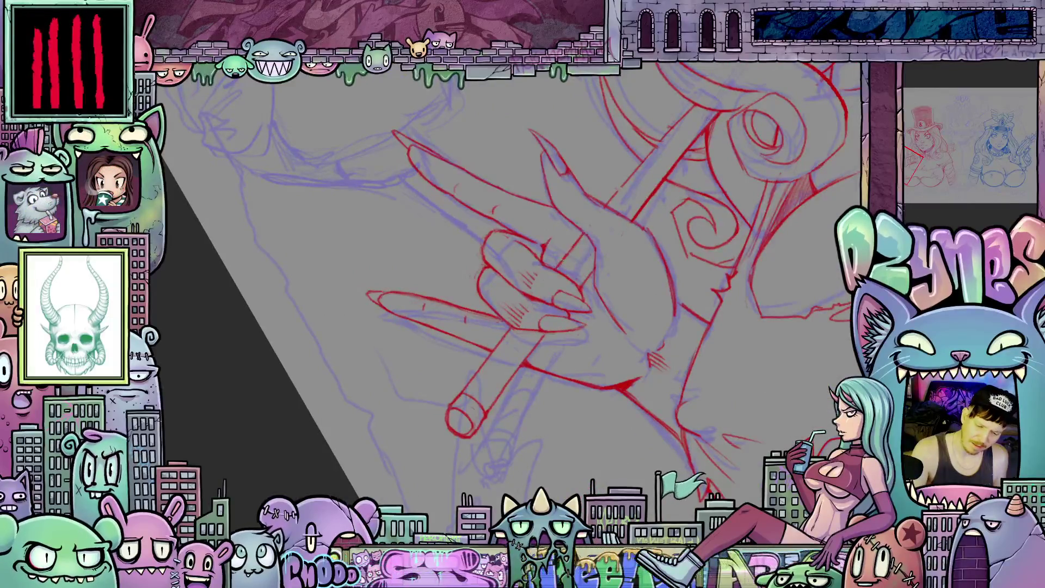
mouse_move(573, 258)
mouse_down()
mouse_move(578, 308)
mouse_move(505, 369)
mouse_up()
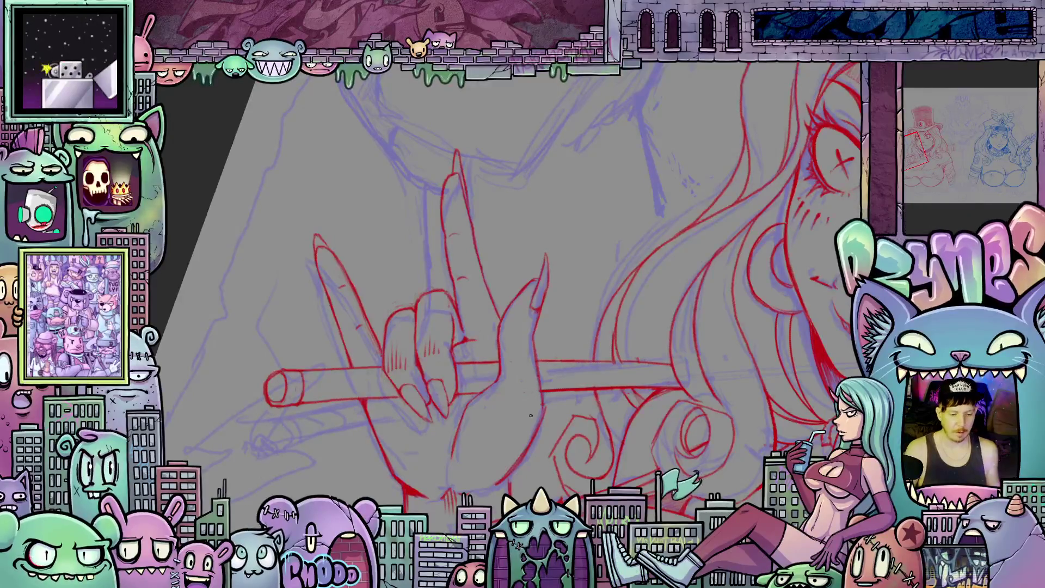
scroll(531, 416, down, 5)
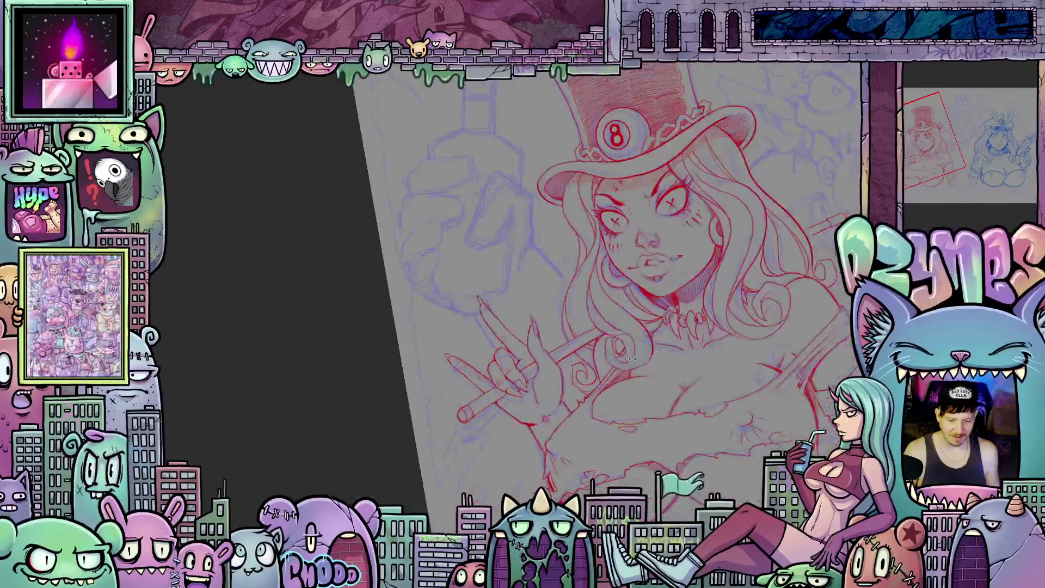
scroll(631, 359, up, 2)
scroll(516, 359, up, 3)
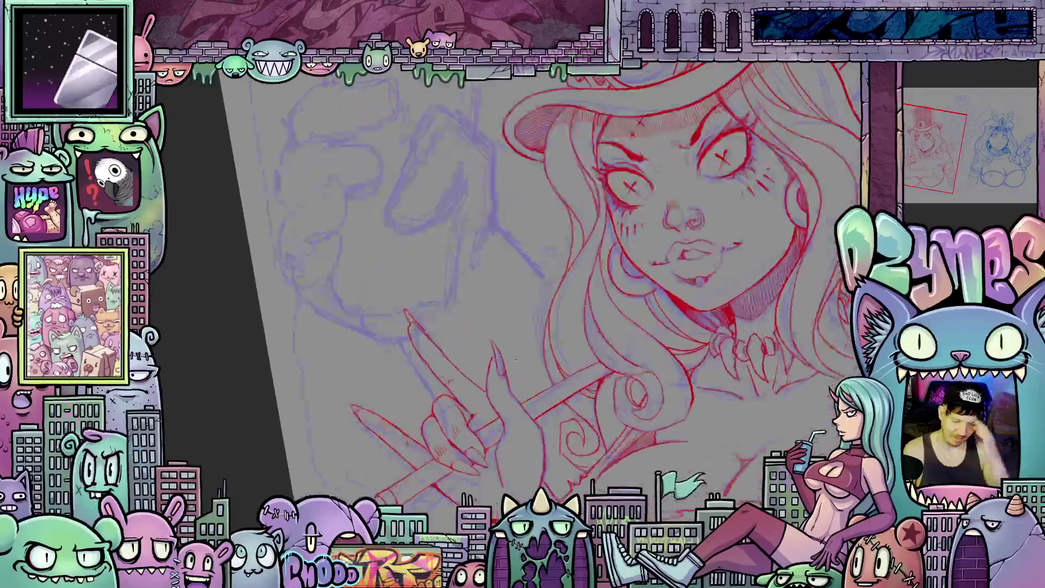
scroll(515, 360, up, 2)
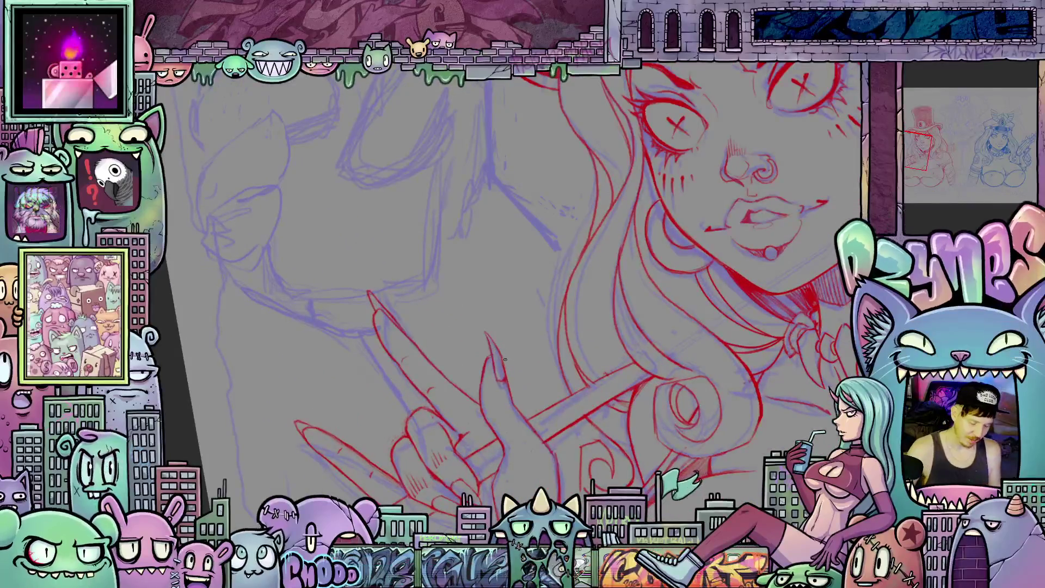
scroll(525, 390, down, 3)
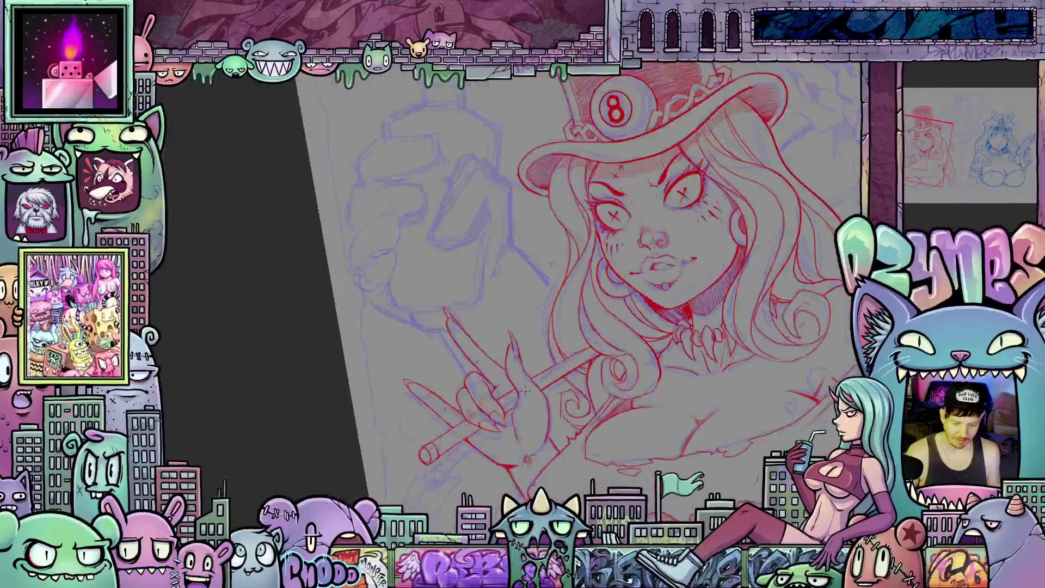
scroll(525, 390, up, 3)
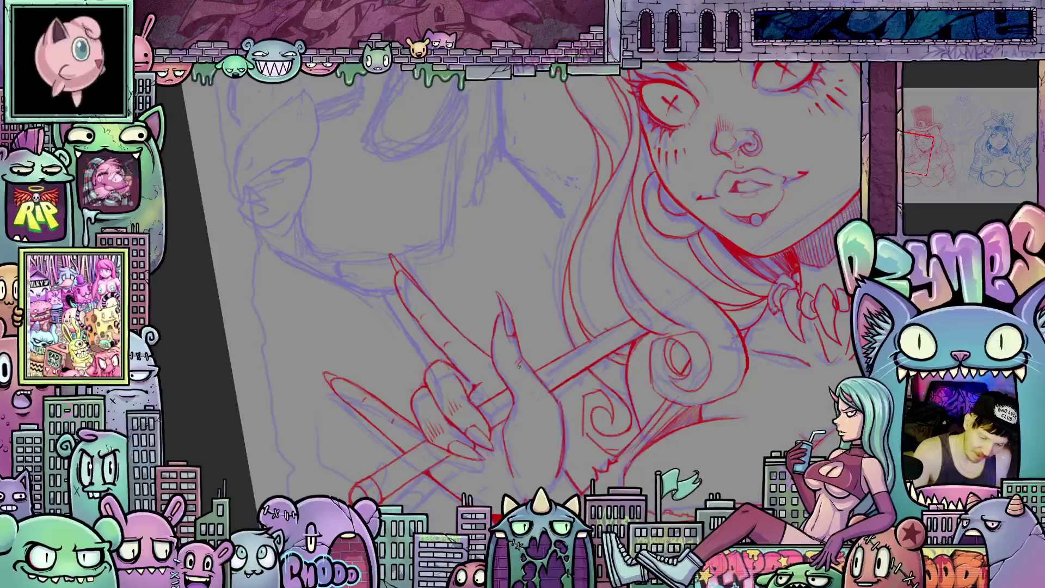
drag(514, 363, 490, 365)
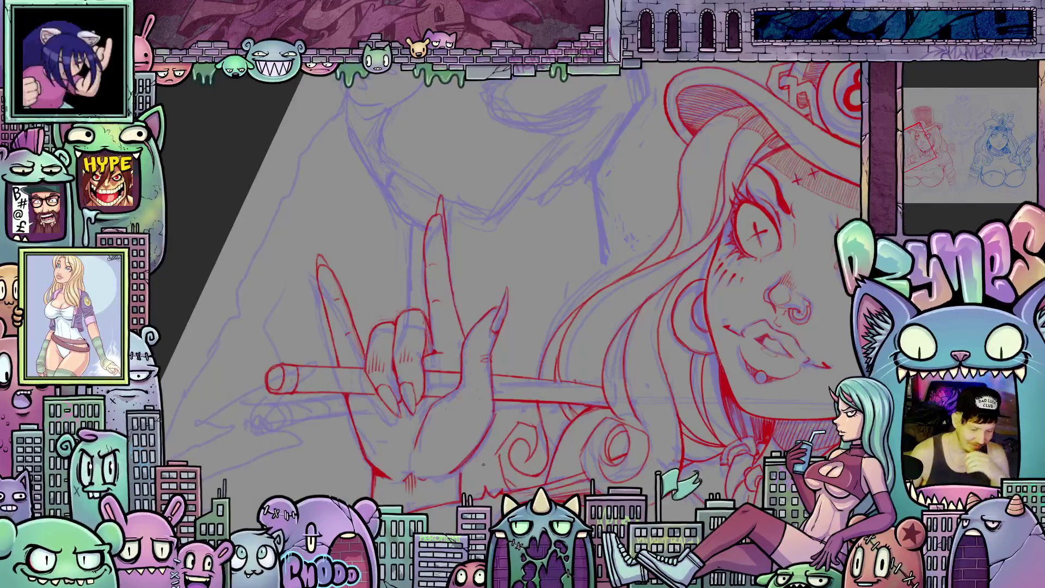
Step: Reset the view upright, then zoom in on the top-hat girl's pierced lips, fang necklace and horns-gesture hand
scroll(536, 325, down, 2)
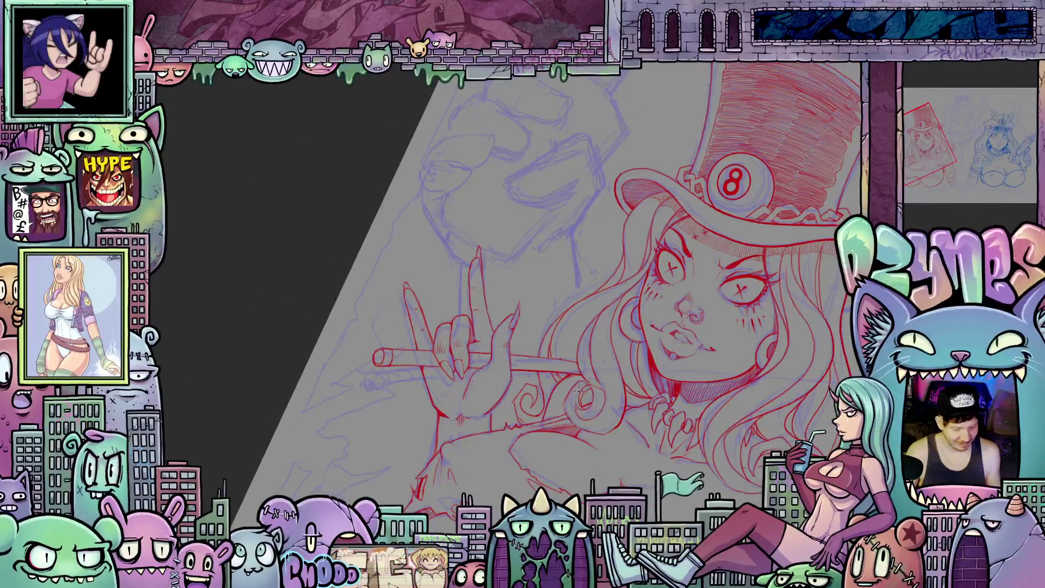
key(ctrl+0)
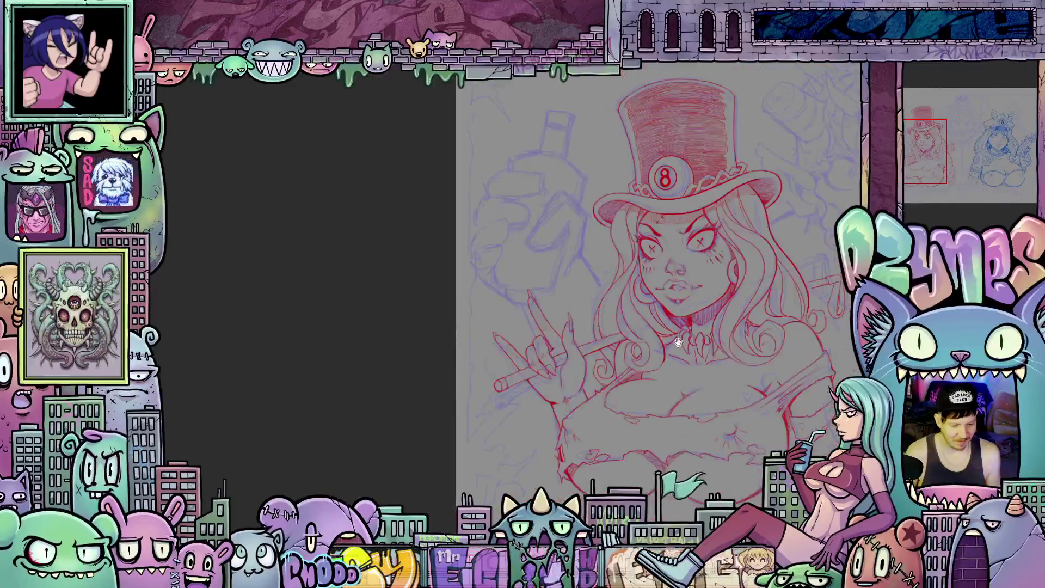
drag(677, 342, 521, 335)
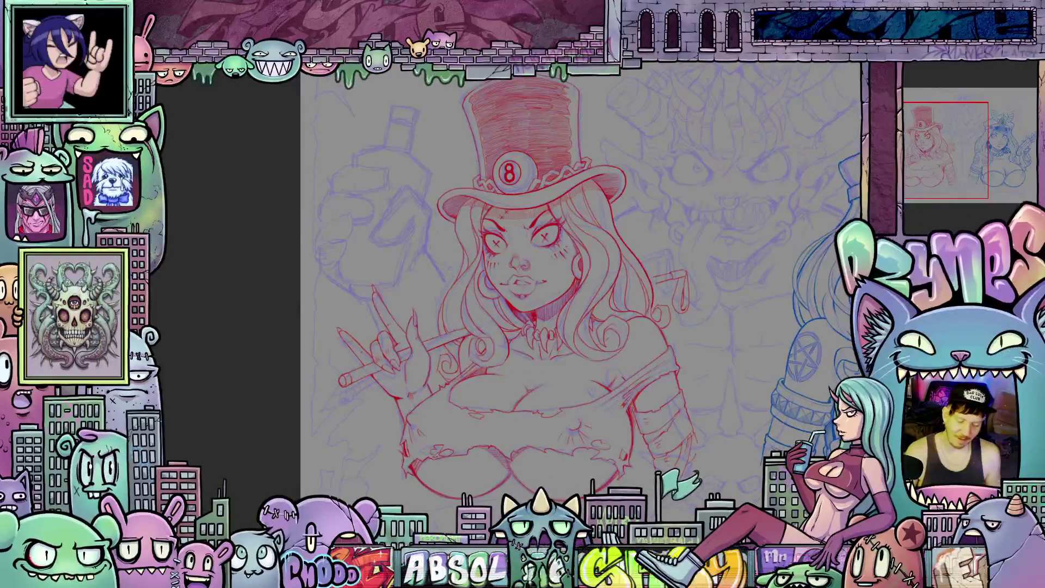
scroll(503, 352, up, 5)
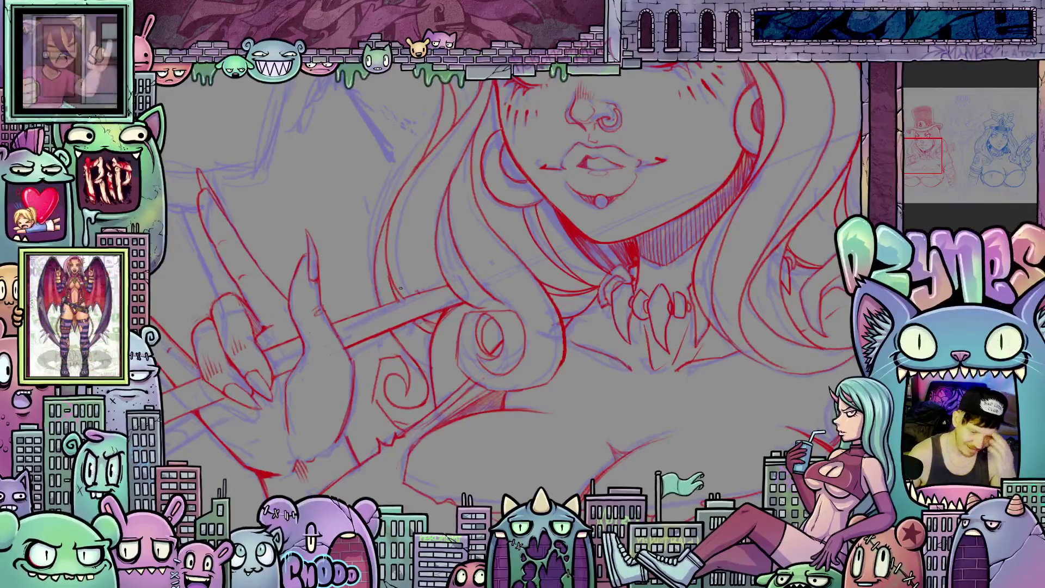
Step: Frame the top-hat girl's 8-ball hat and X-marked eyes up close, with the view tilted about 40°
scroll(433, 290, up, 1)
scroll(433, 290, down, 2)
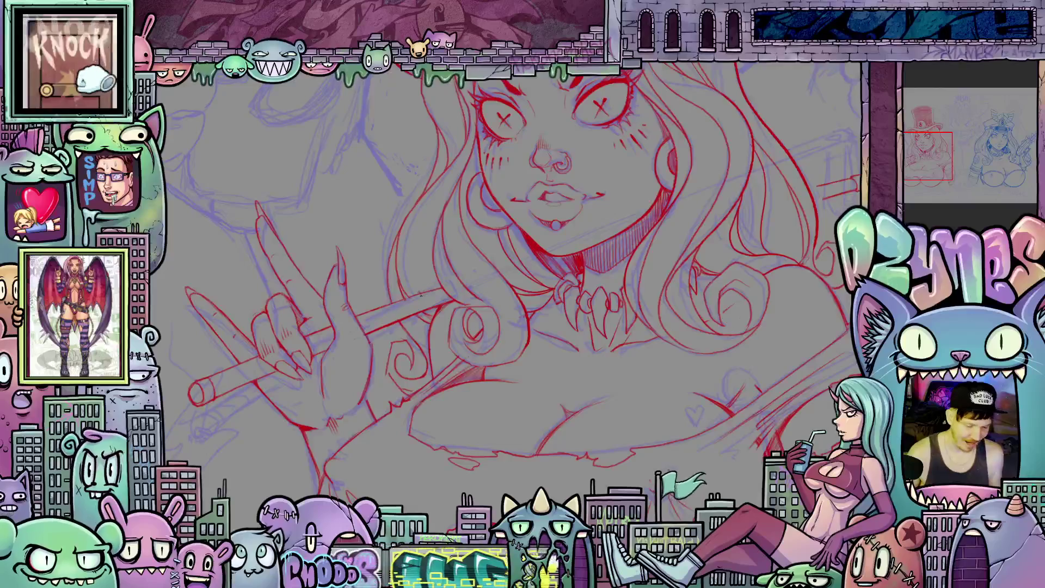
mouse_move(421, 296)
mouse_down()
mouse_move(476, 273)
mouse_move(666, 255)
mouse_up()
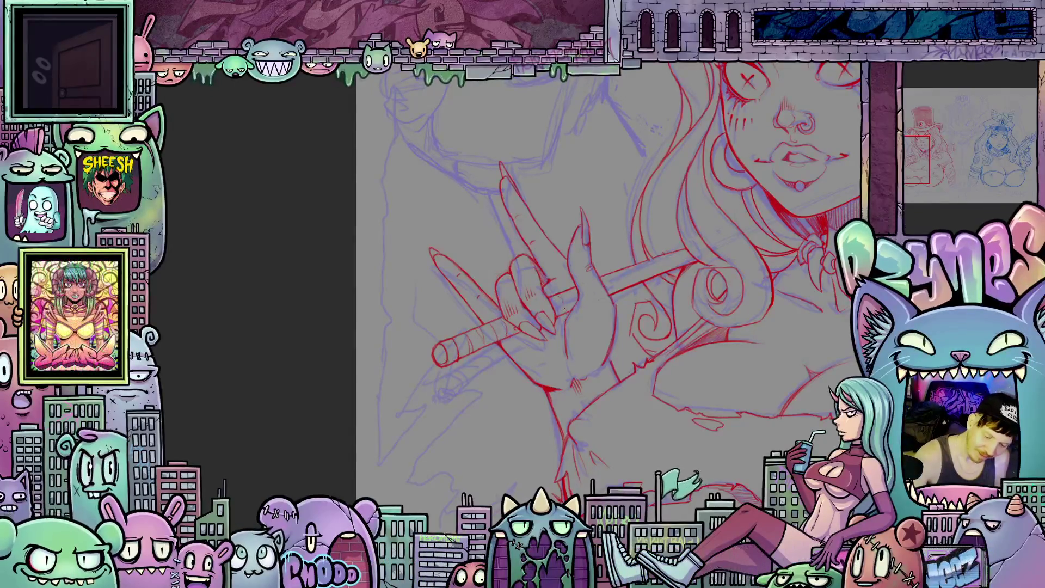
drag(603, 311, 661, 456)
scroll(660, 456, up, 3)
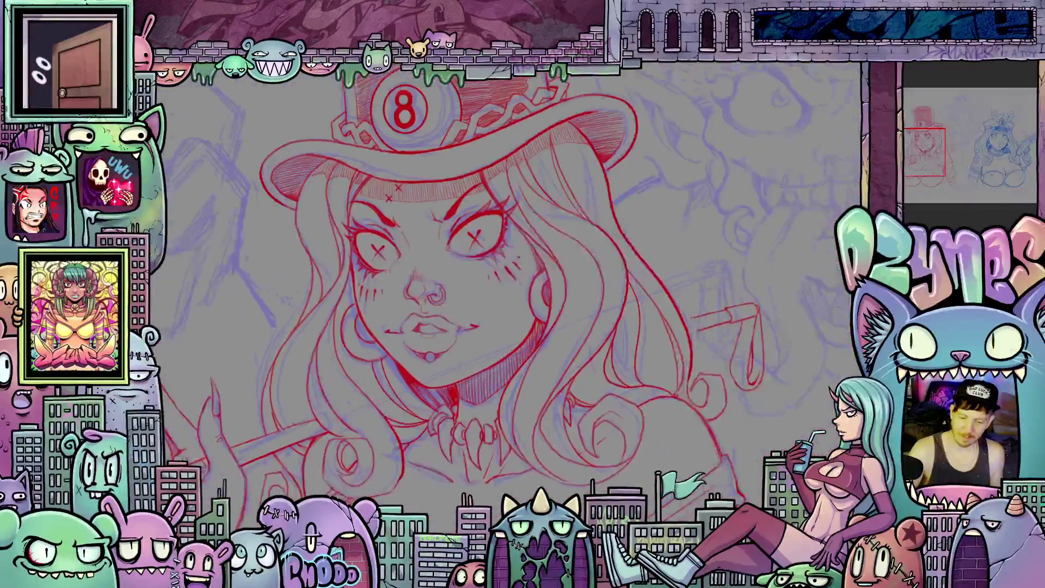
drag(660, 381, 663, 233)
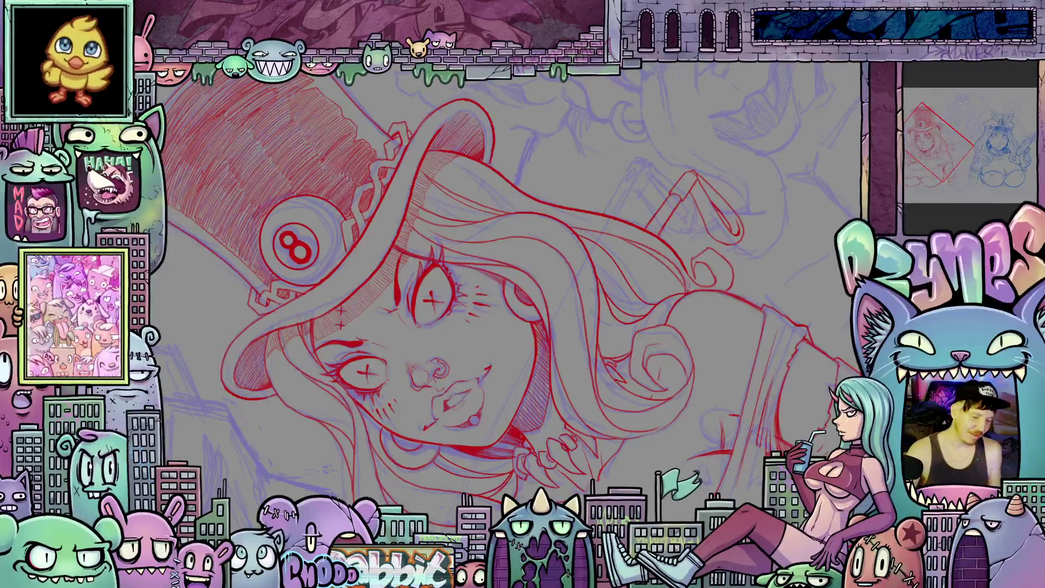
Step: Straighten the view and zoom in on the chain-banded 8-ball hat, X-marked eyes and pouting lips
drag(697, 371, 601, 410)
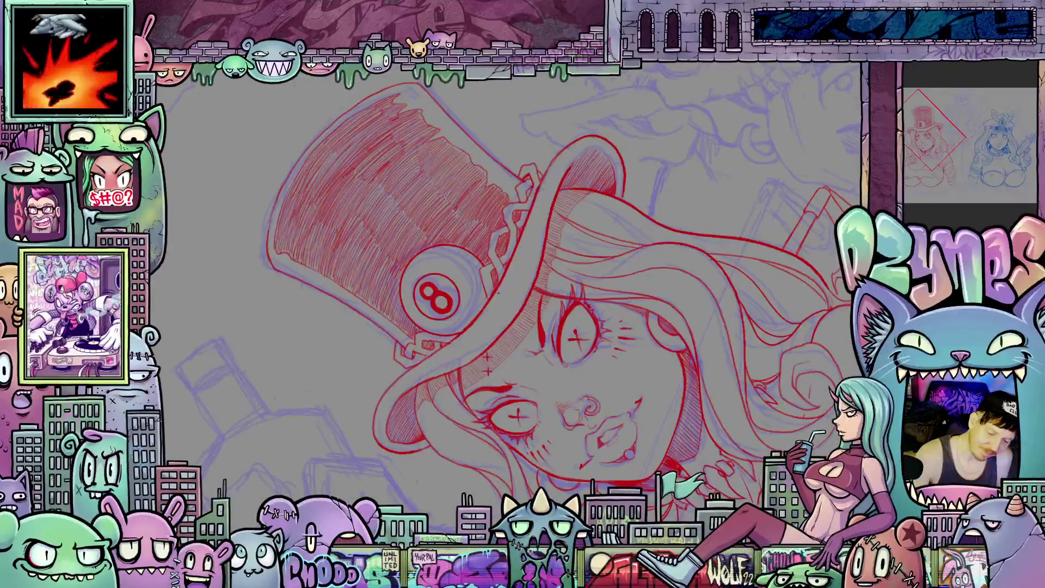
mouse_move(546, 201)
mouse_down()
mouse_move(644, 430)
mouse_move(427, 260)
mouse_up()
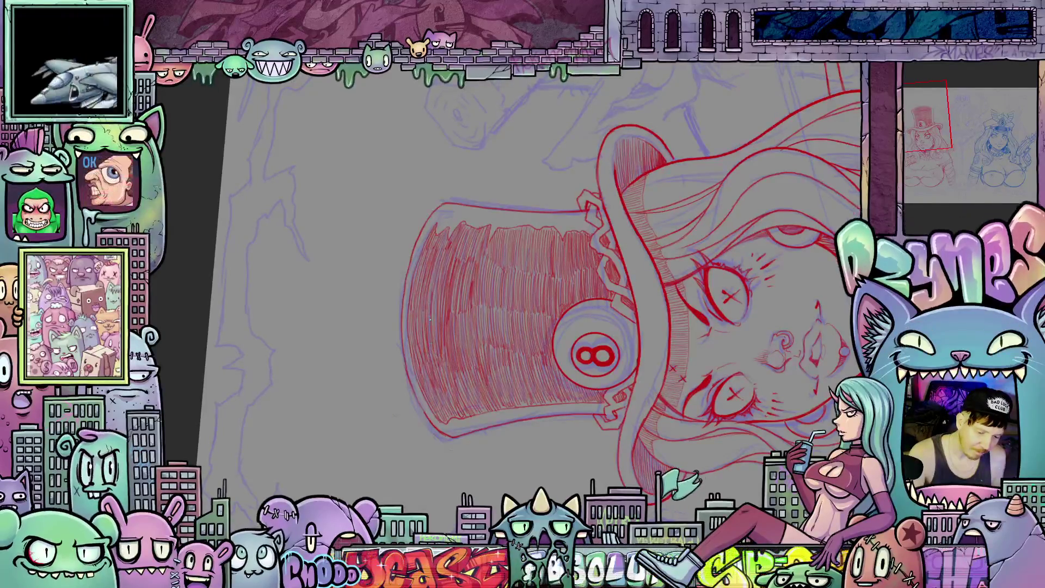
drag(645, 372, 612, 464)
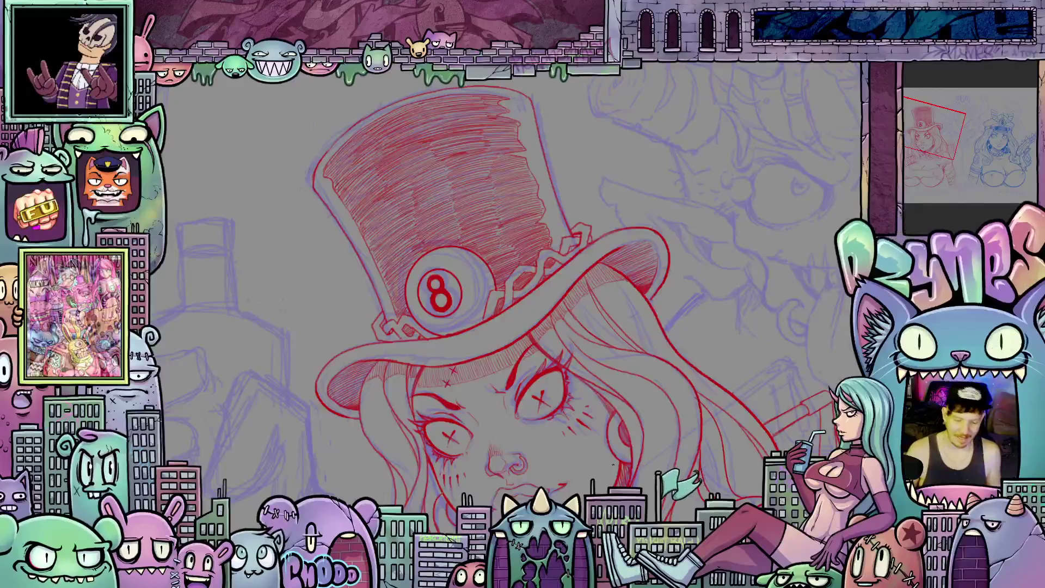
drag(631, 412, 665, 415)
scroll(577, 354, up, 5)
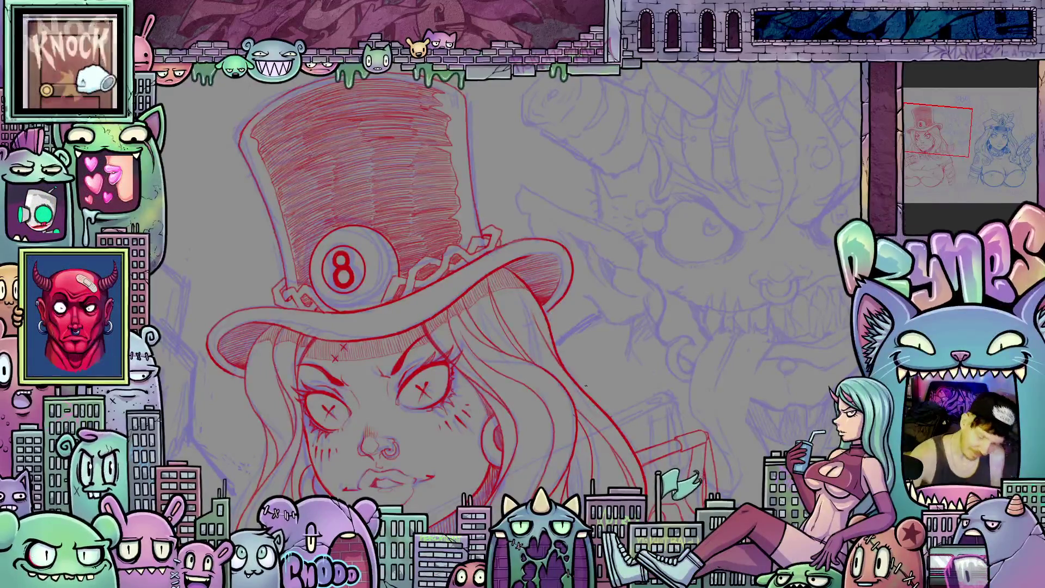
Step: Zoom in on the top-hat girl's face, rocking the view rotation back to near upright
scroll(550, 432, down, 5)
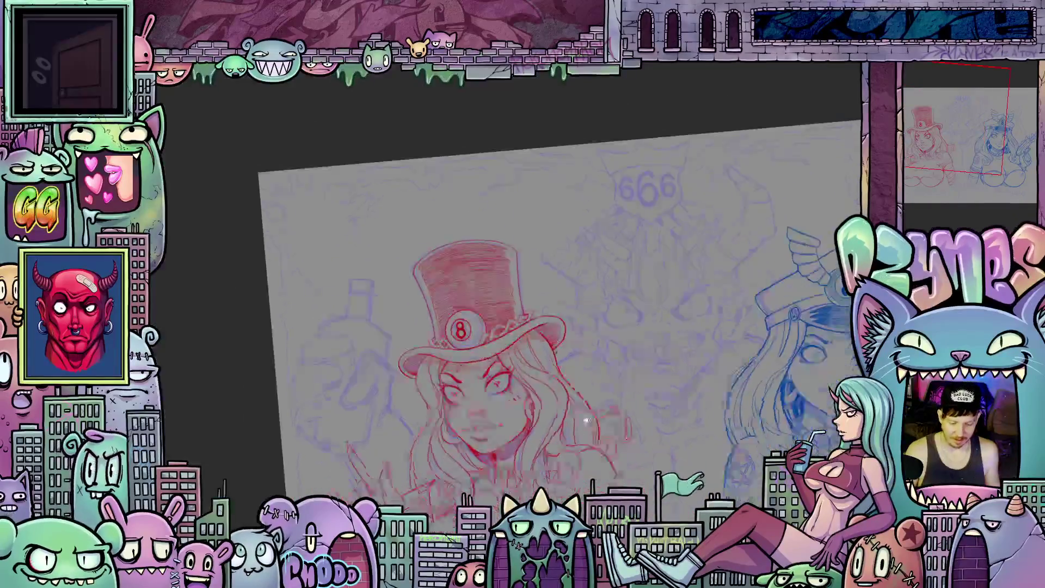
scroll(528, 325, up, 2)
scroll(528, 325, up, 3)
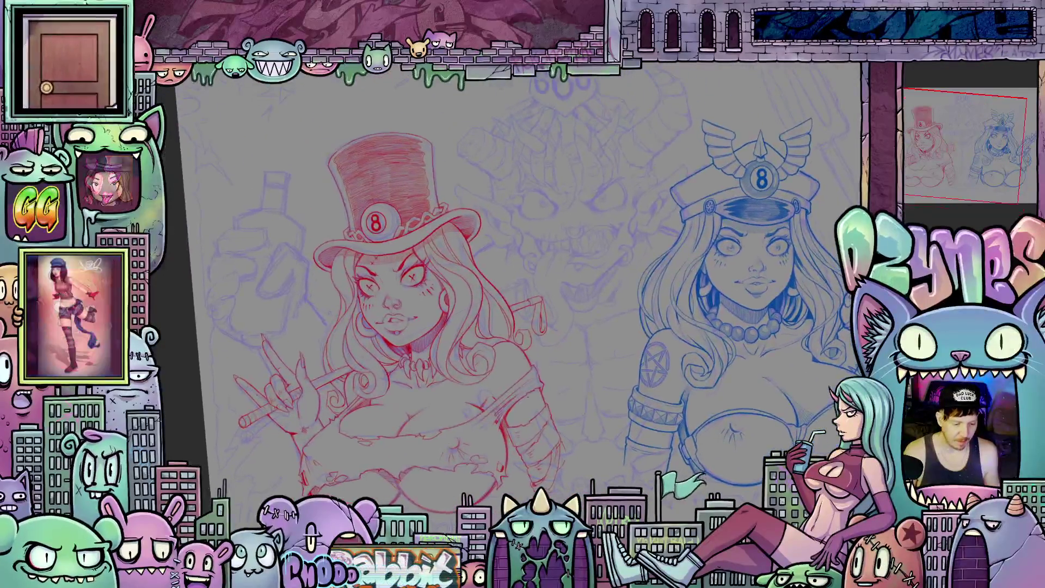
scroll(340, 496, up, 2)
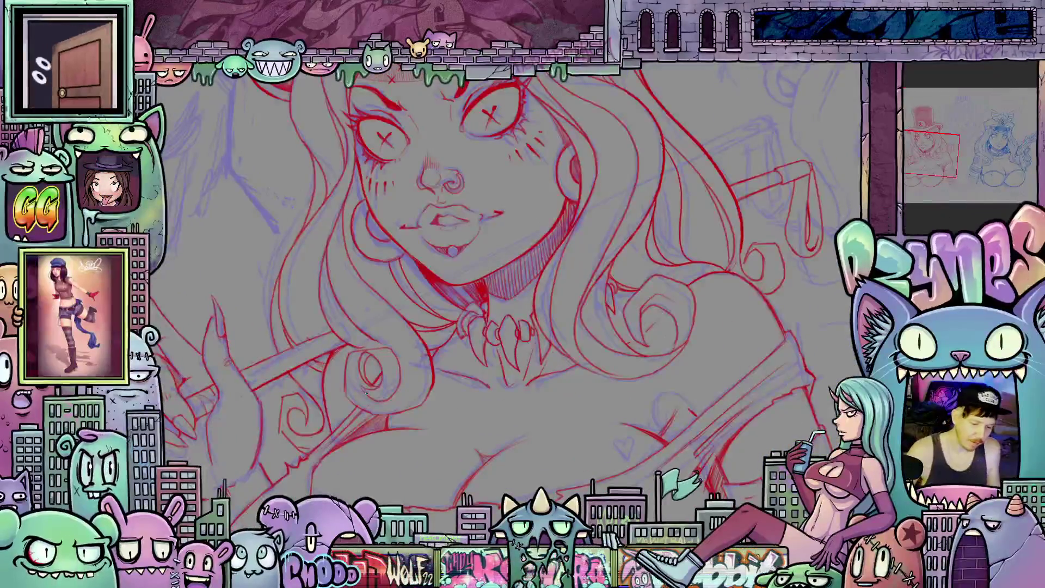
drag(374, 385, 352, 332)
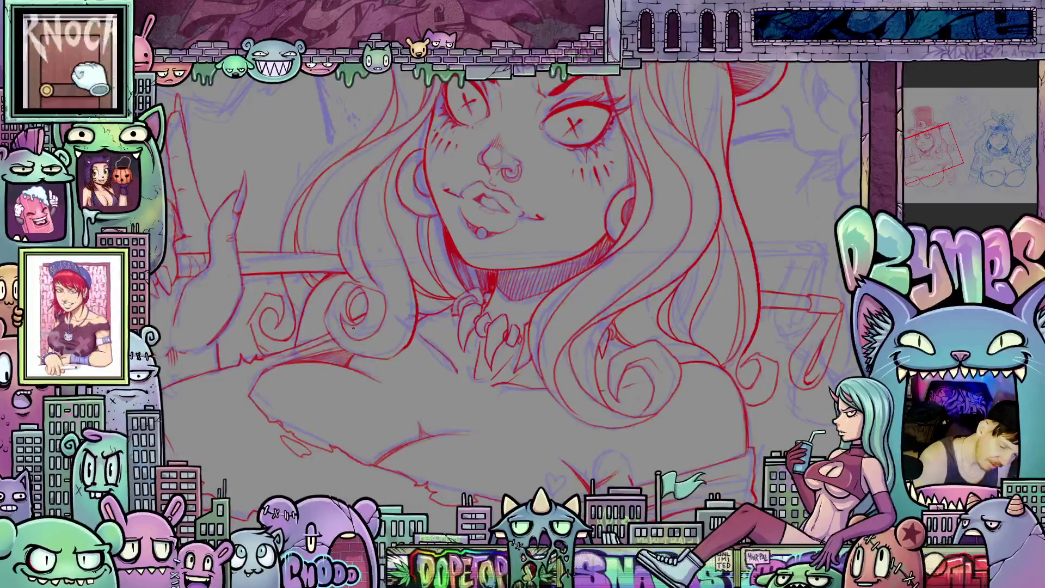
drag(351, 317, 373, 387)
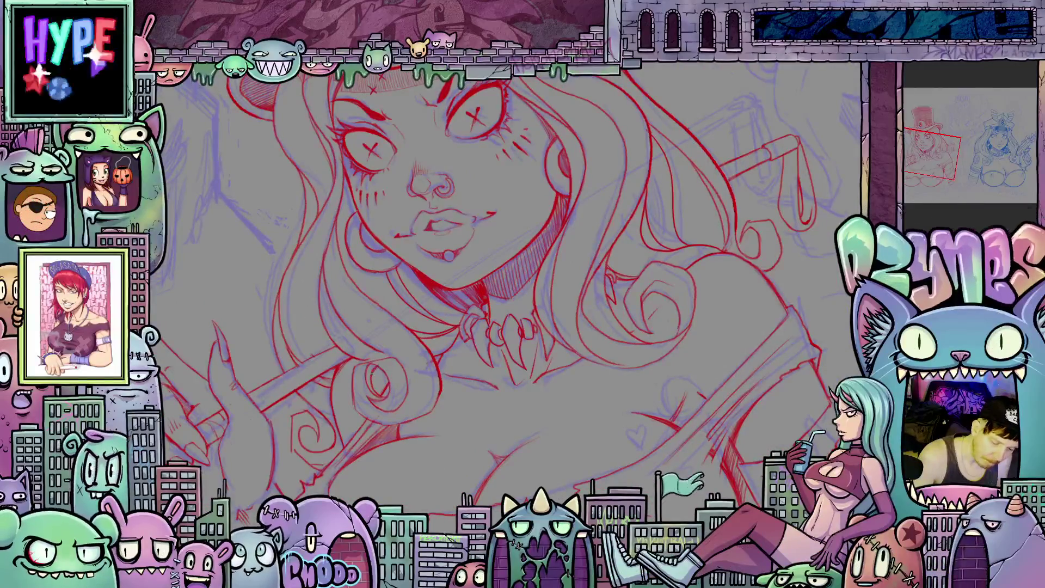
drag(374, 387, 351, 321)
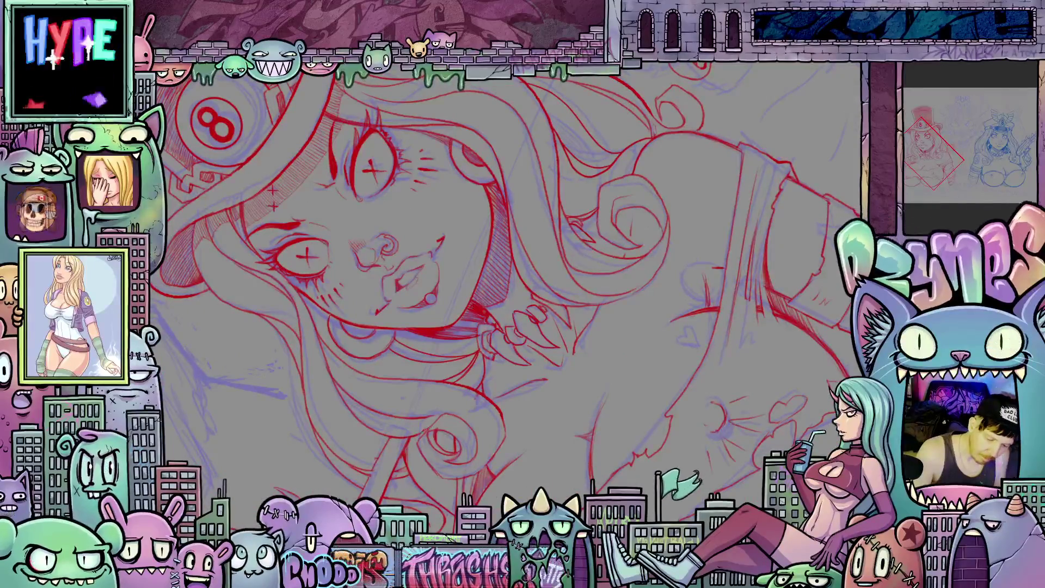
mouse_move(430, 427)
mouse_down()
mouse_move(435, 471)
mouse_move(573, 412)
mouse_move(380, 315)
mouse_up()
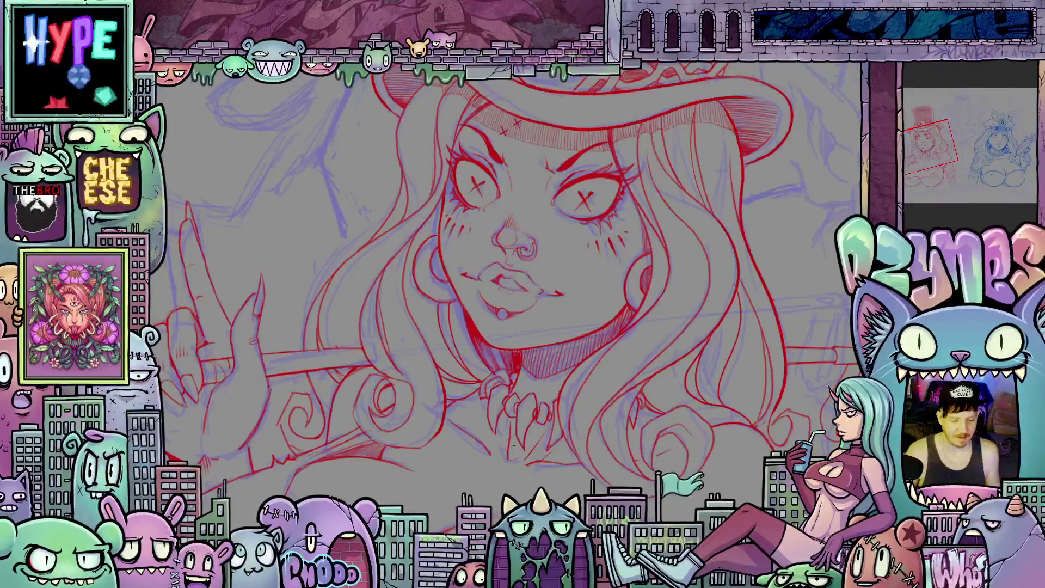
Step: Zoom out to the whole top-hat girl and add a short red stroke to her linework
scroll(514, 445, down, 5)
drag(523, 441, 593, 413)
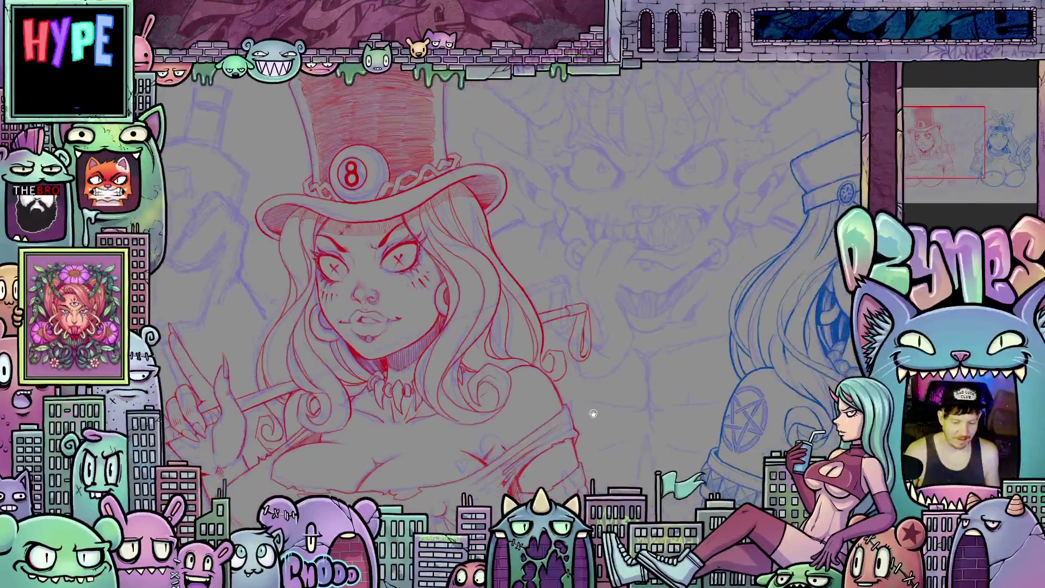
scroll(594, 414, up, 3)
scroll(593, 413, up, 3)
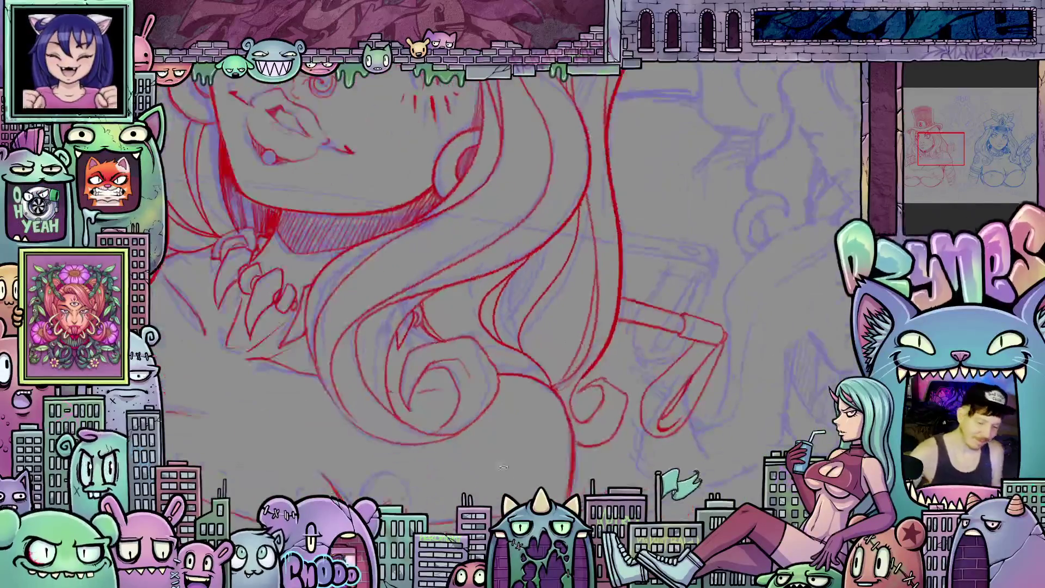
drag(442, 297, 452, 330)
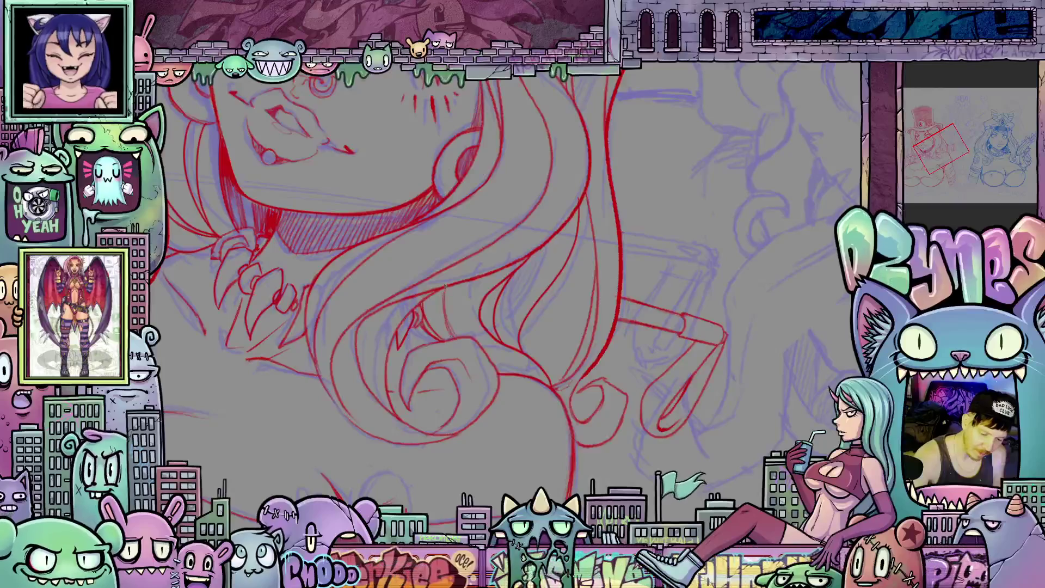
scroll(496, 396, down, 5)
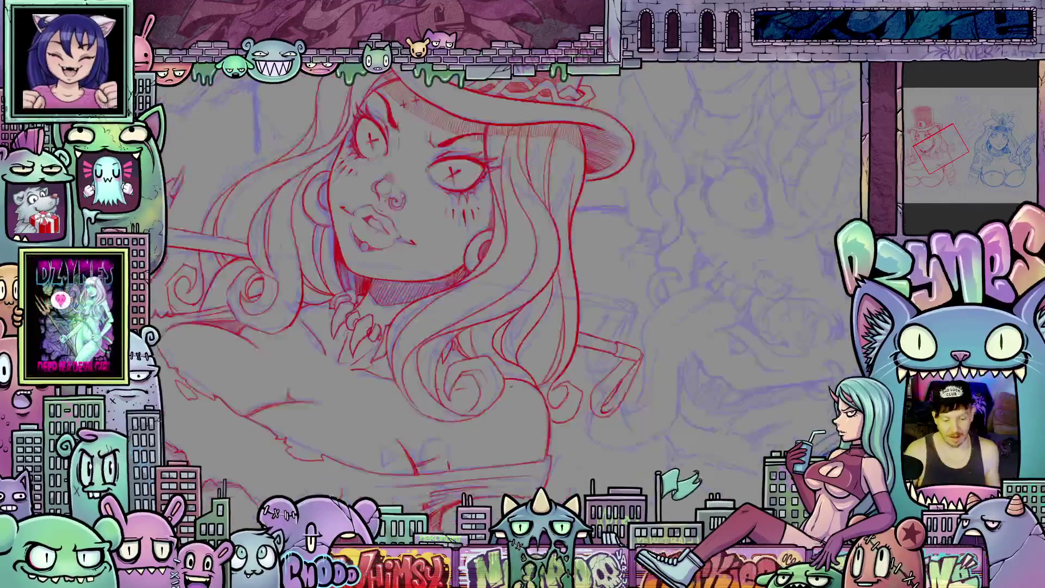
scroll(551, 364, up, 5)
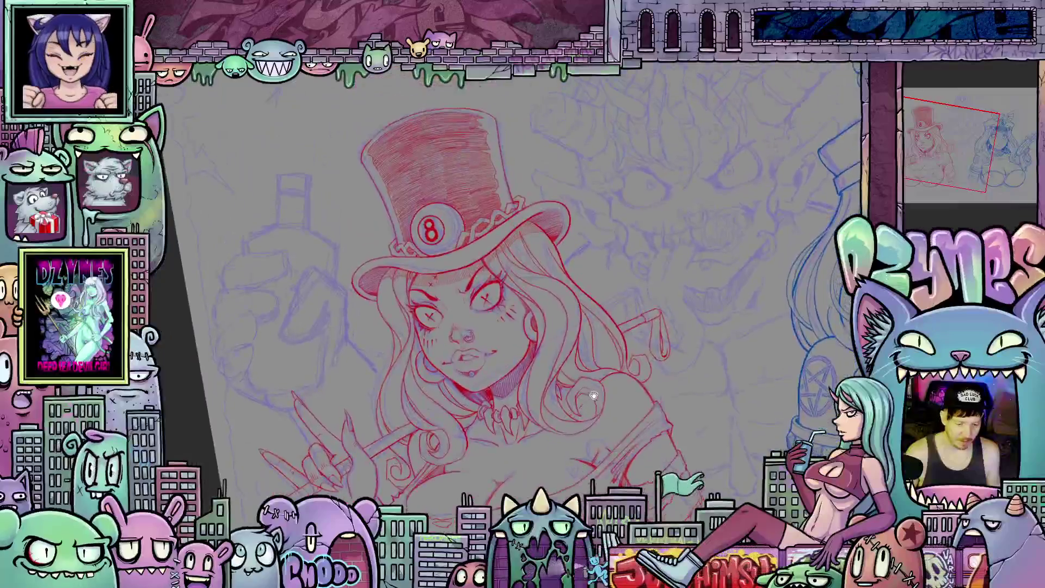
key(Escape)
scroll(566, 267, up, 8)
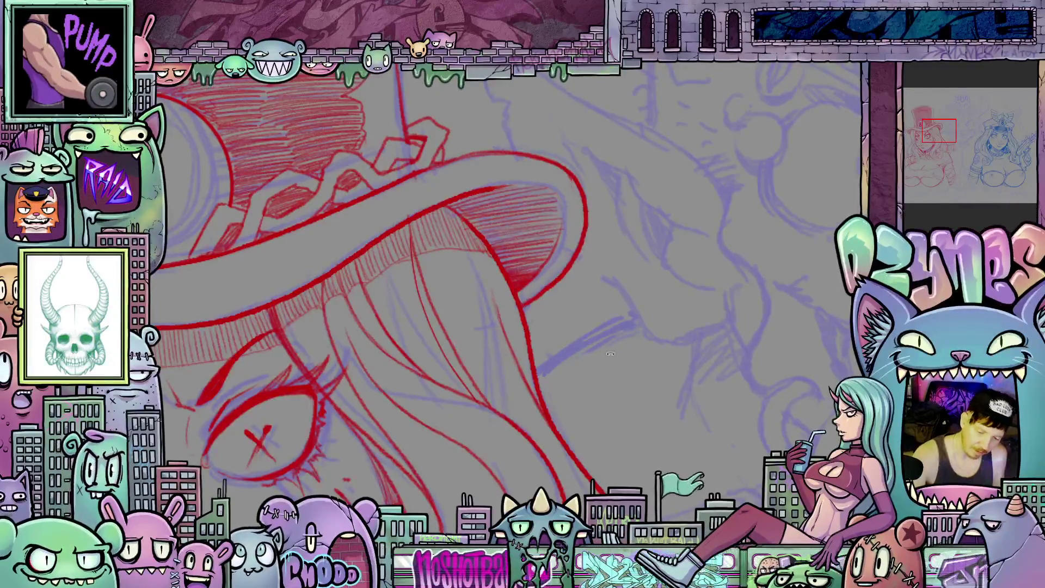
drag(602, 355, 474, 239)
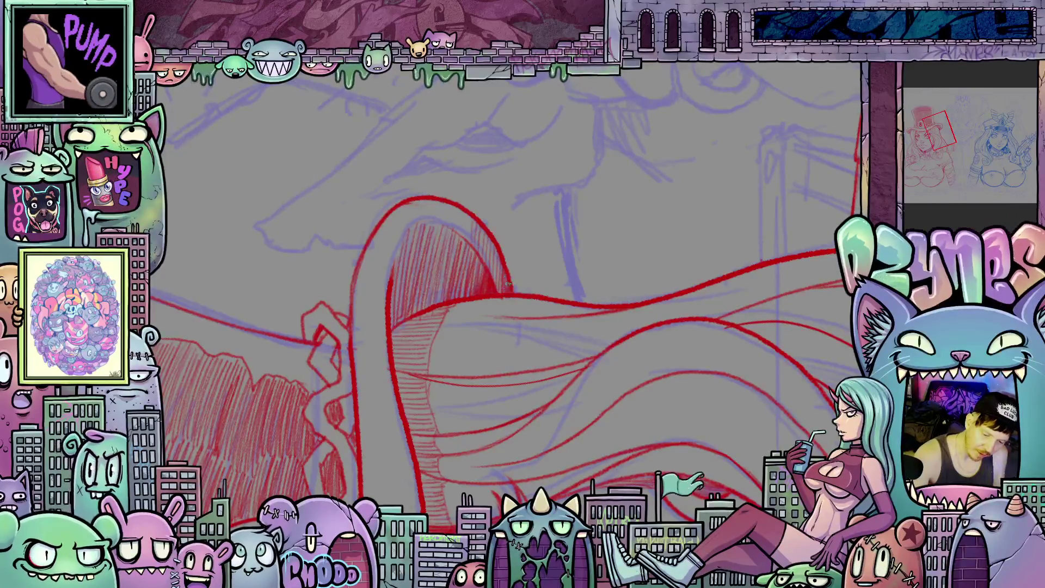
drag(507, 289, 555, 462)
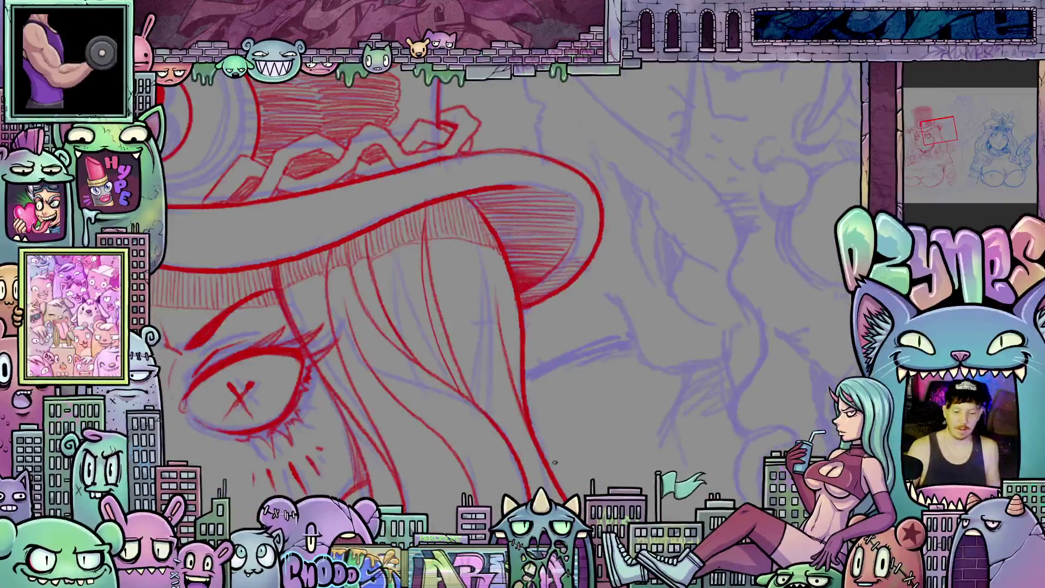
key(ctrl+0)
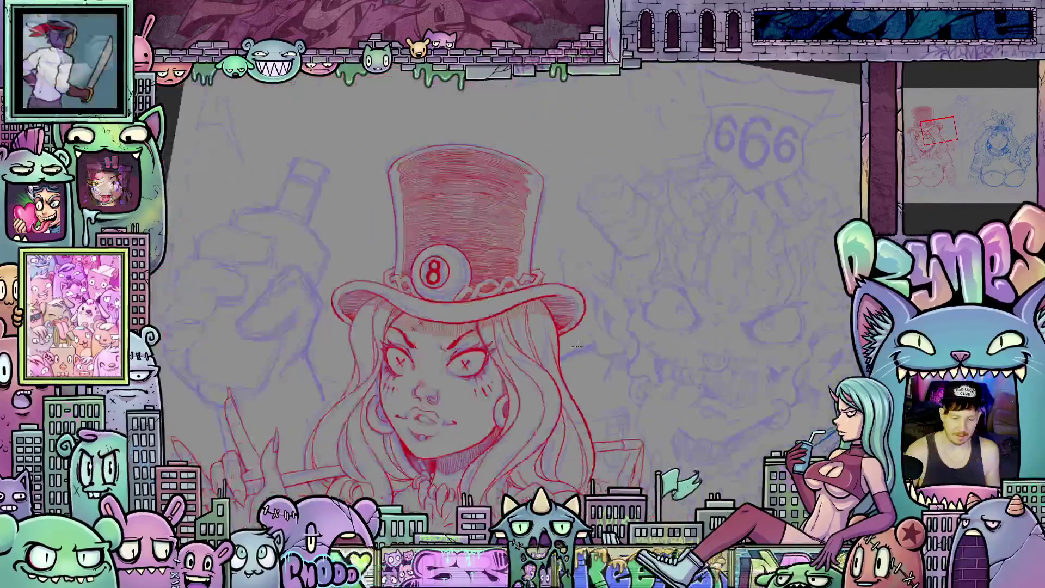
key(ctrl+1)
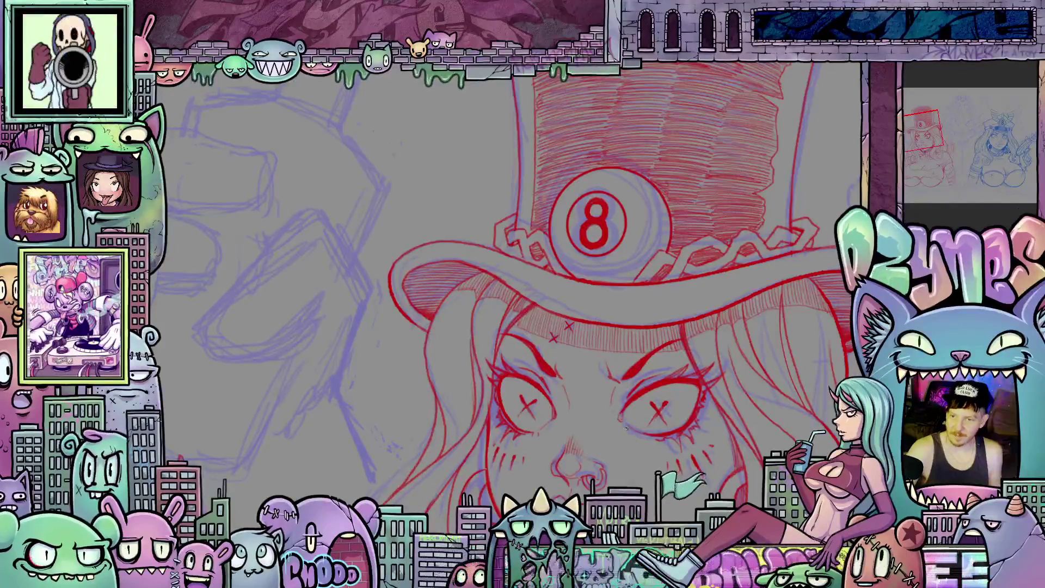
drag(665, 447, 500, 396)
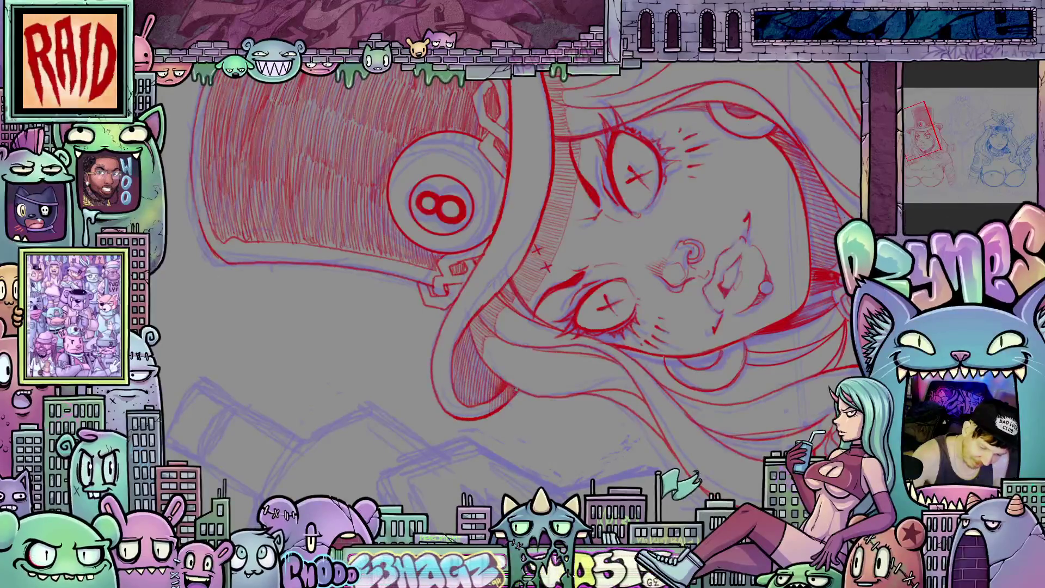
drag(561, 374, 620, 458)
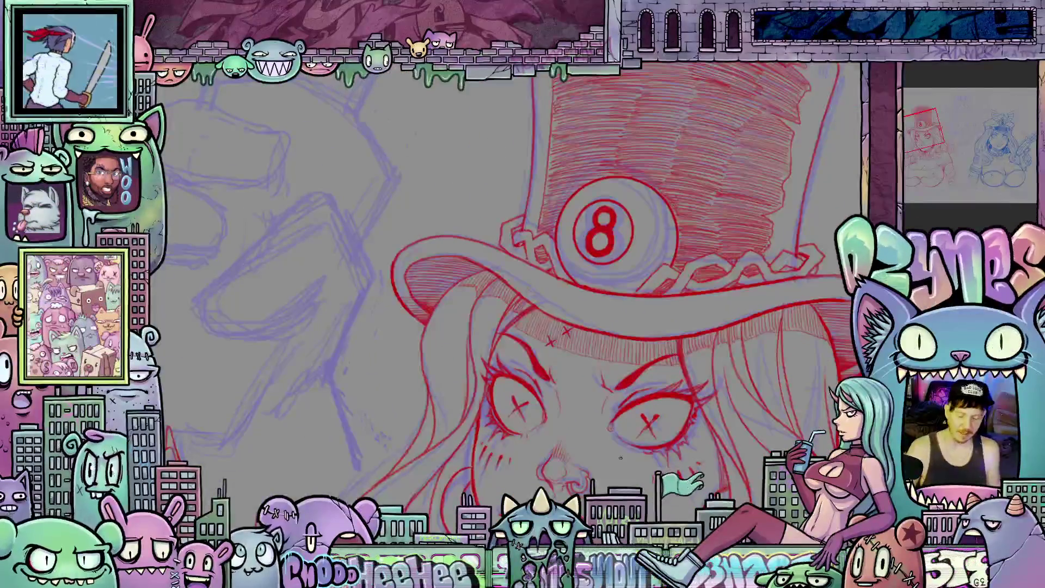
scroll(626, 481, down, 3)
mouse_move(474, 350)
mouse_down()
mouse_move(483, 375)
mouse_move(556, 422)
mouse_up()
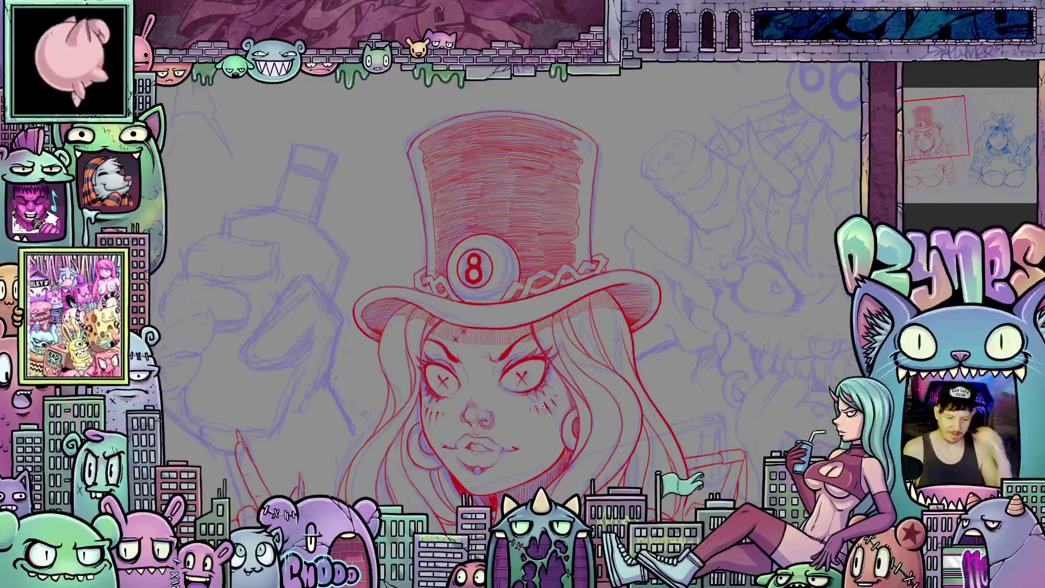
mouse_move(436, 248)
mouse_down()
mouse_move(433, 282)
mouse_move(588, 360)
mouse_up()
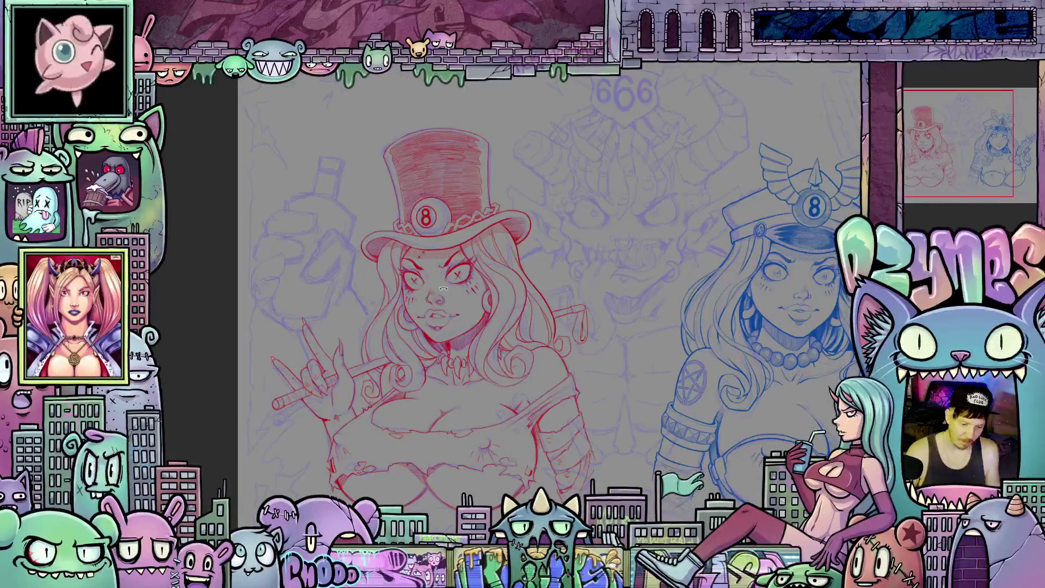
Step: Pan across the top-hat girl's face and hair, tilting the view at an angle
scroll(407, 304, up, 5)
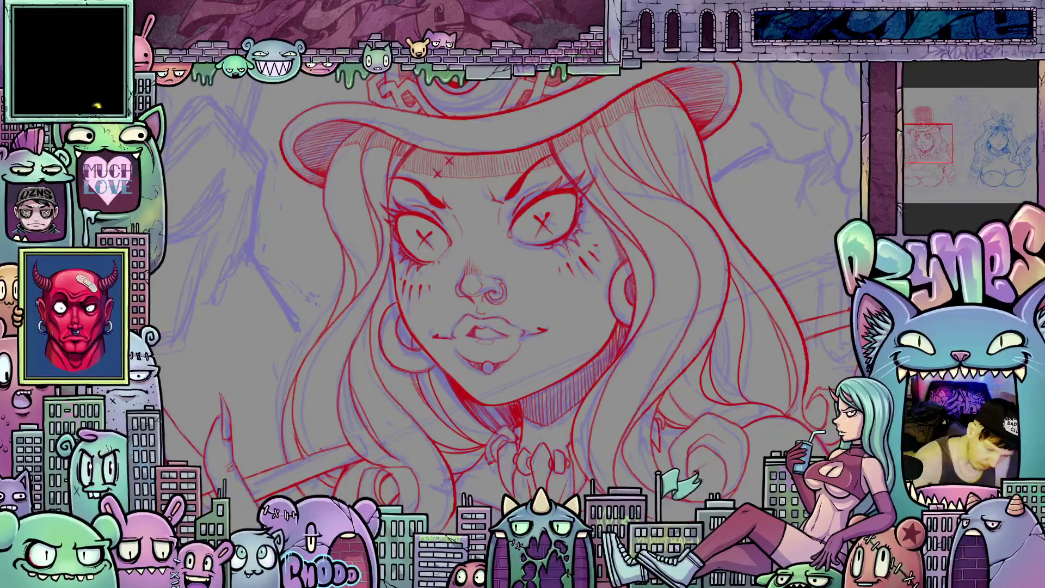
drag(566, 407, 615, 393)
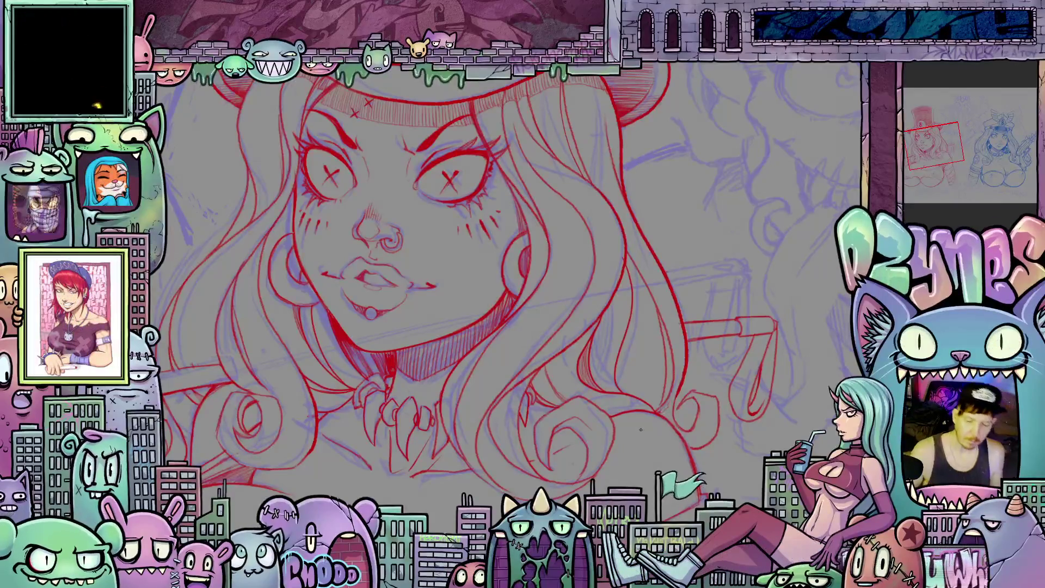
scroll(641, 430, down, 5)
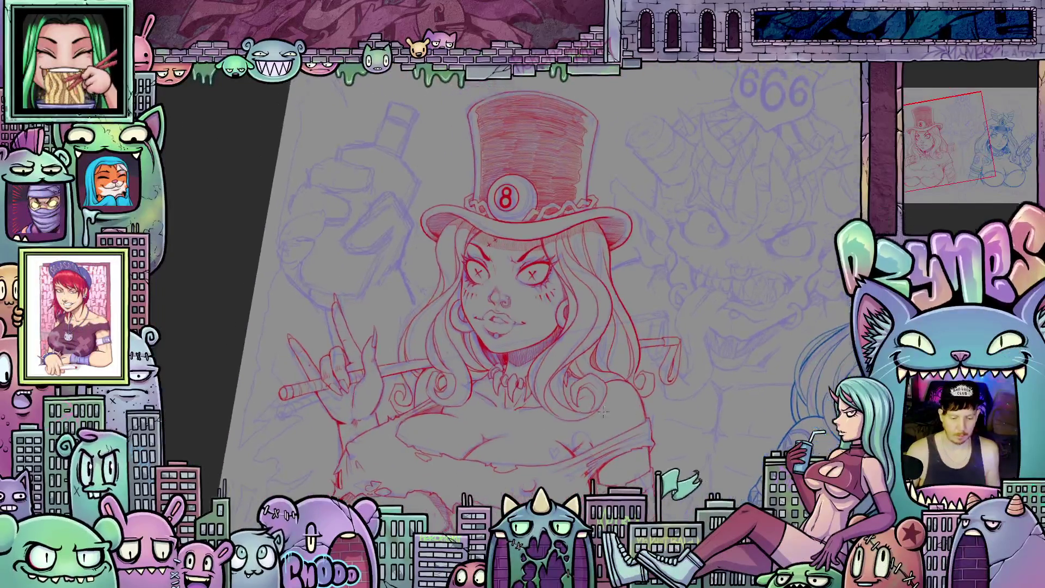
scroll(604, 395, up, 5)
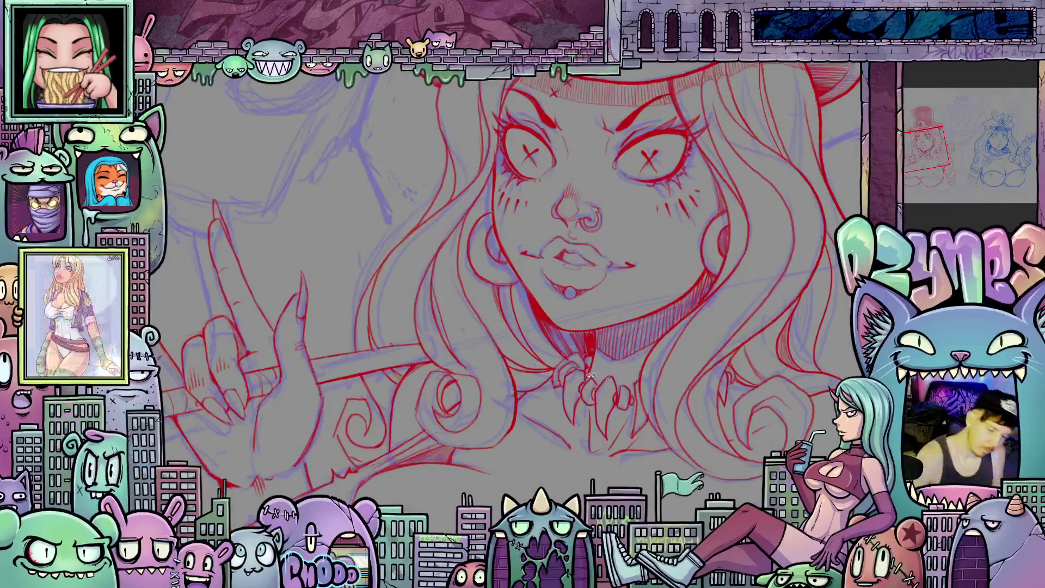
drag(434, 371, 376, 313)
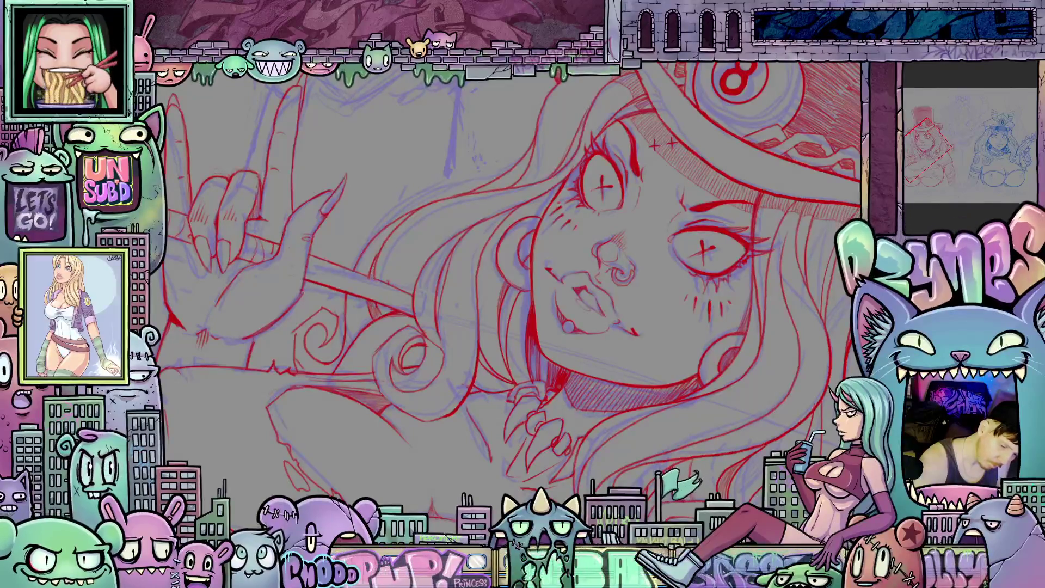
mouse_move(380, 264)
mouse_down()
mouse_move(435, 404)
mouse_move(558, 364)
mouse_up()
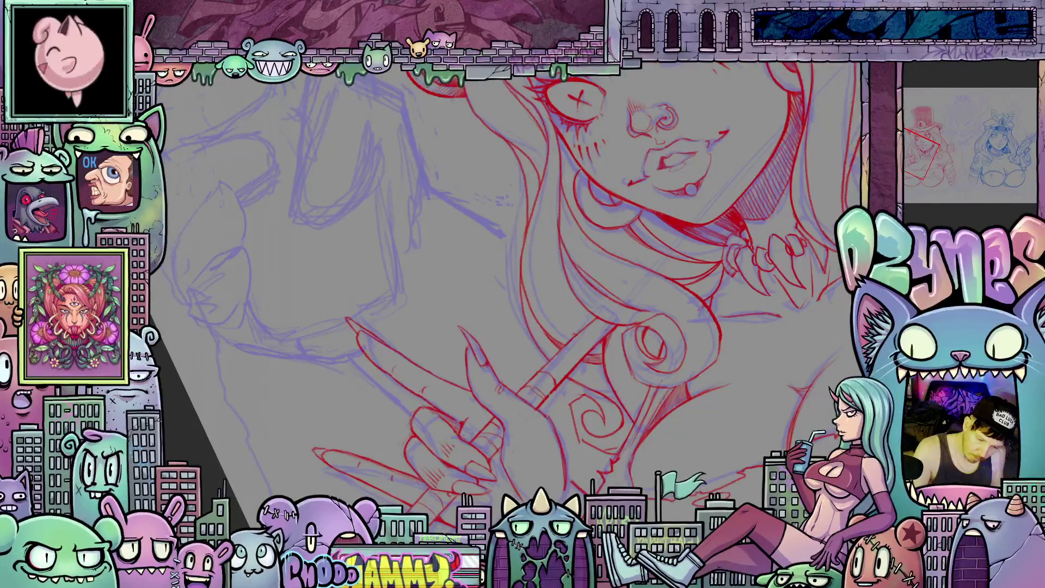
Step: Centre the hand gripping the cane and turn the view upright to check it
drag(537, 372, 592, 360)
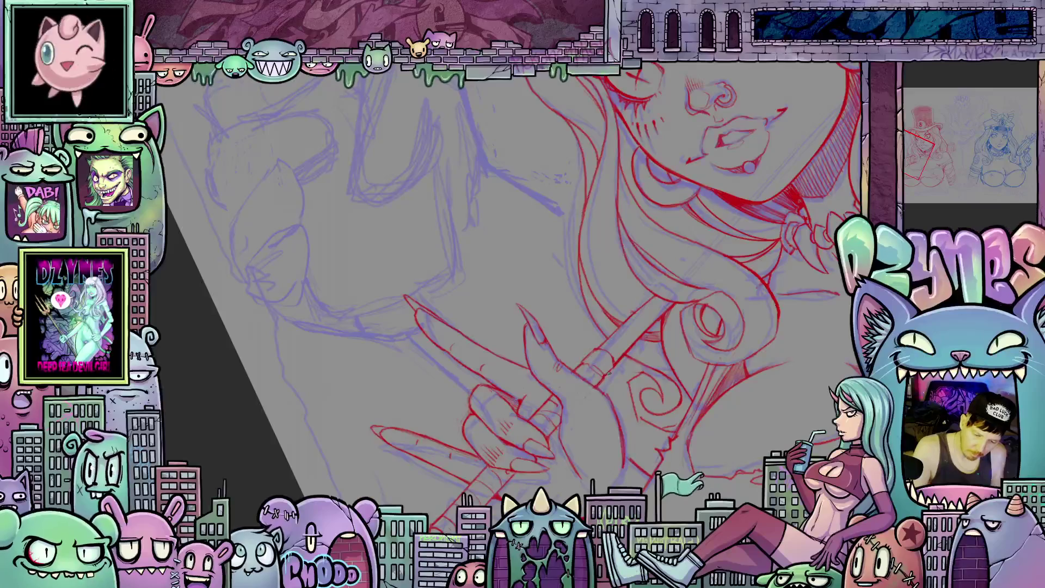
drag(618, 357, 533, 398)
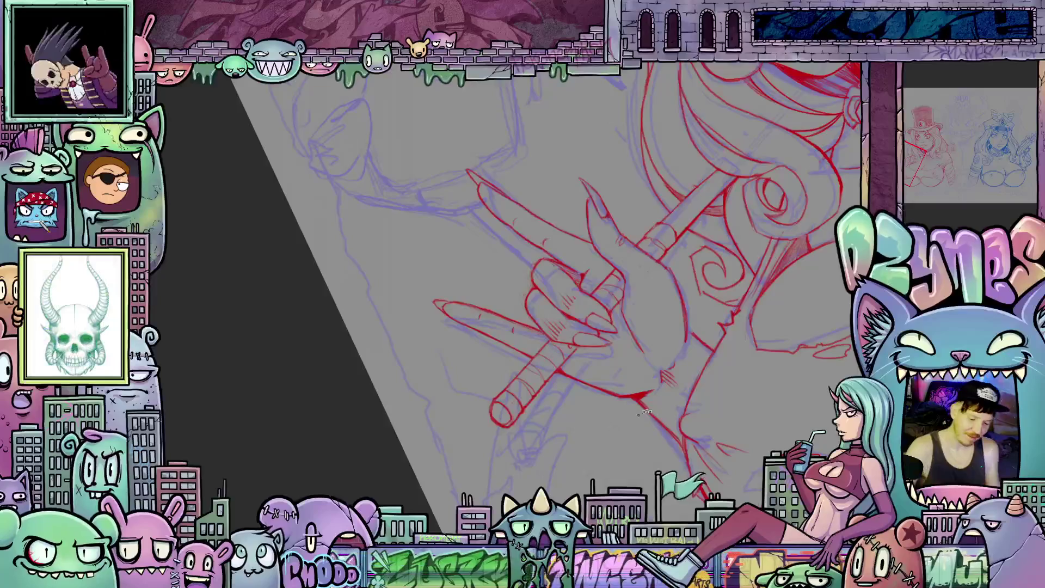
drag(553, 358, 457, 408)
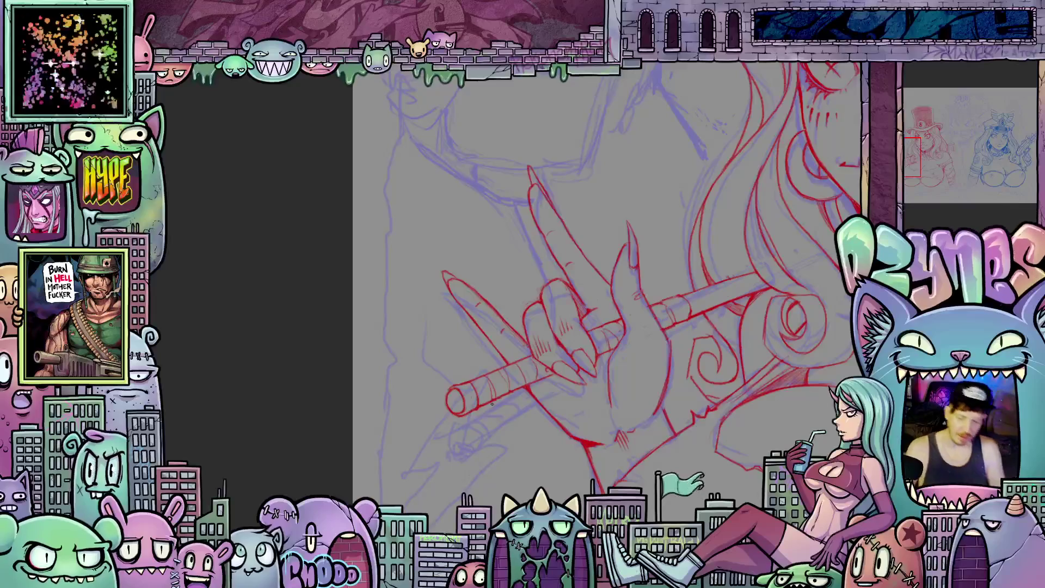
scroll(491, 402, down, 3)
mouse_move(445, 392)
mouse_down()
mouse_move(385, 402)
mouse_move(386, 423)
mouse_up()
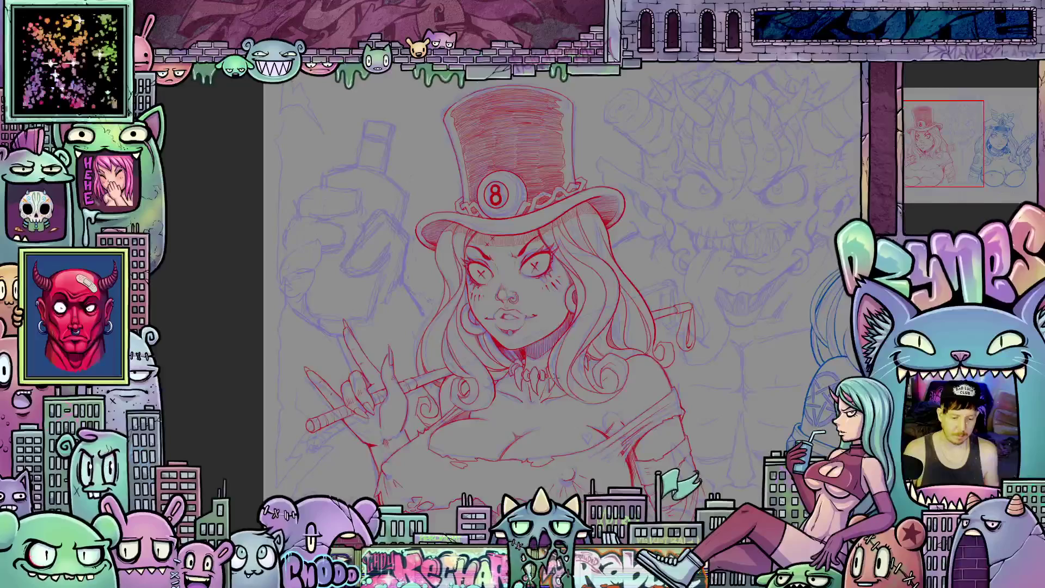
scroll(587, 414, up, 5)
scroll(587, 414, up, 1)
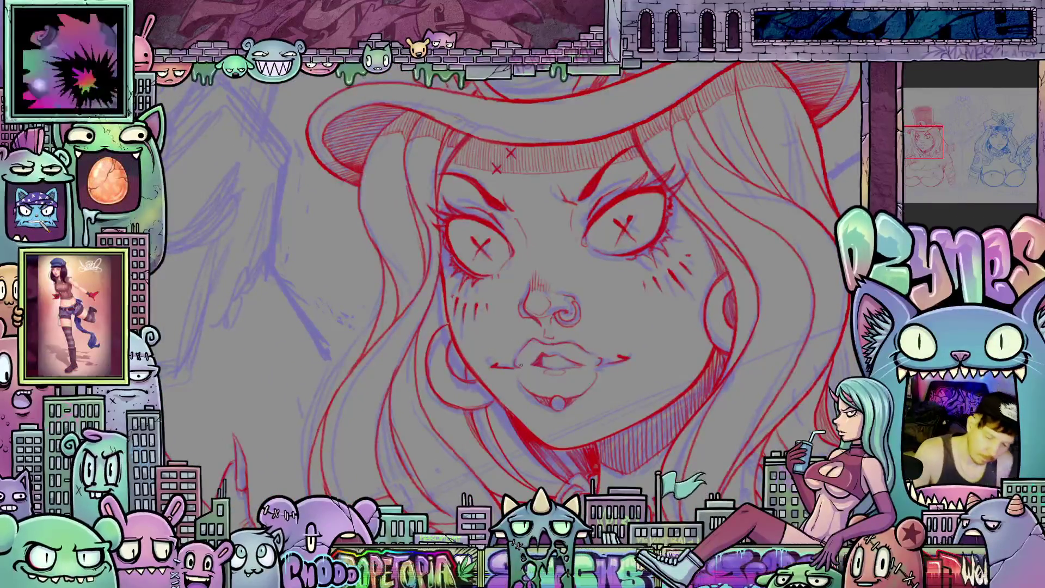
drag(586, 395, 562, 325)
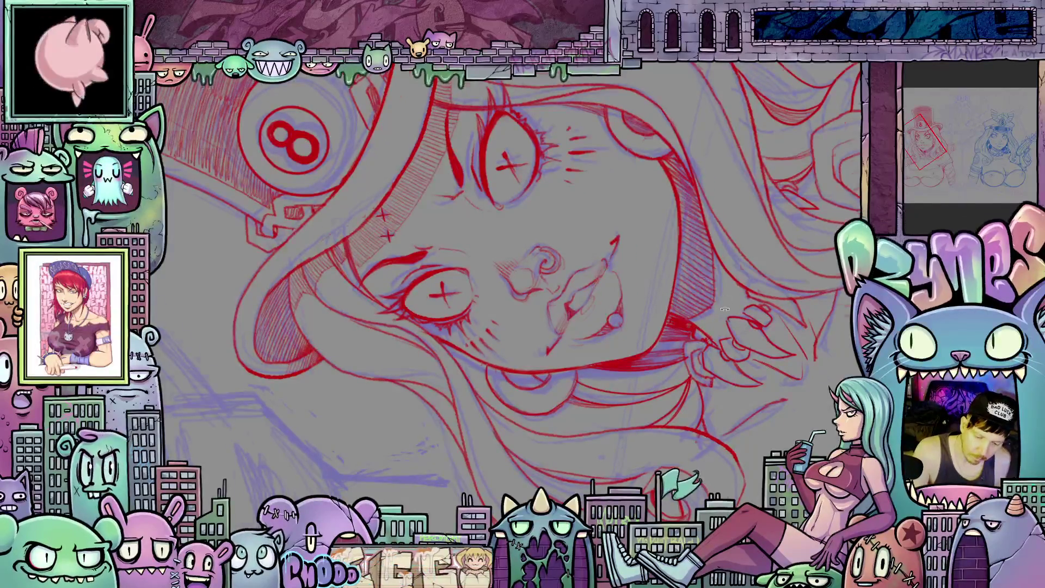
key(Escape)
scroll(595, 385, down, 3)
scroll(595, 385, down, 5)
drag(612, 384, 669, 406)
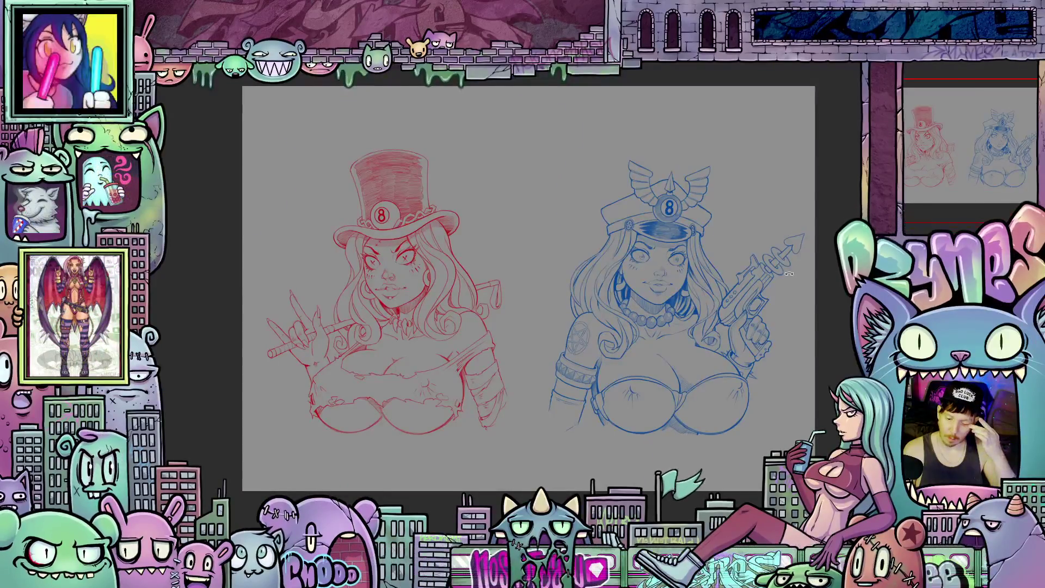
Step: Lasso the ray gun's arrow tip, nudge it up-left with Scale/Rotate, and deselect
scroll(775, 278, up, 3)
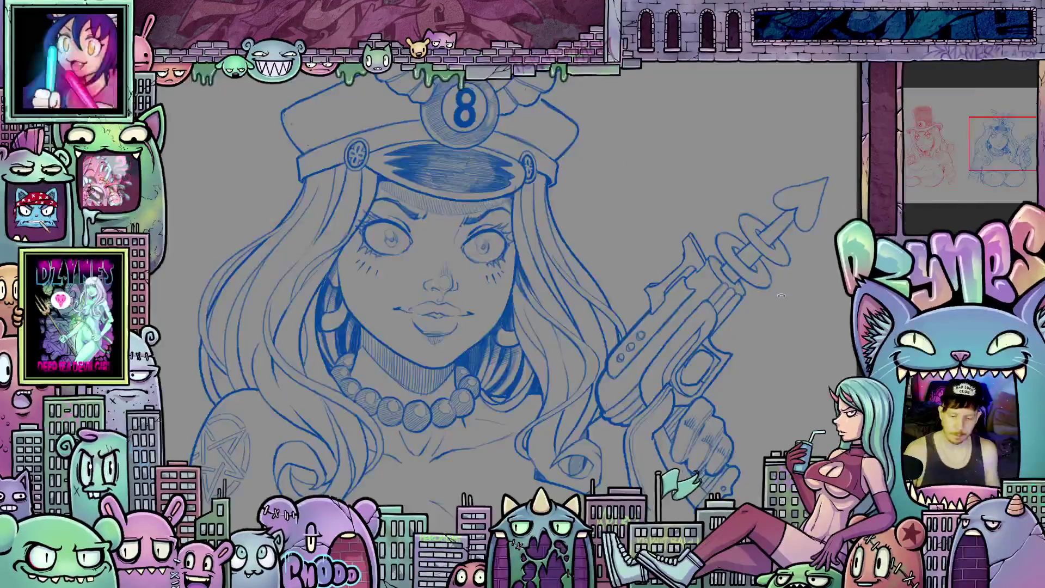
scroll(690, 361, up, 4)
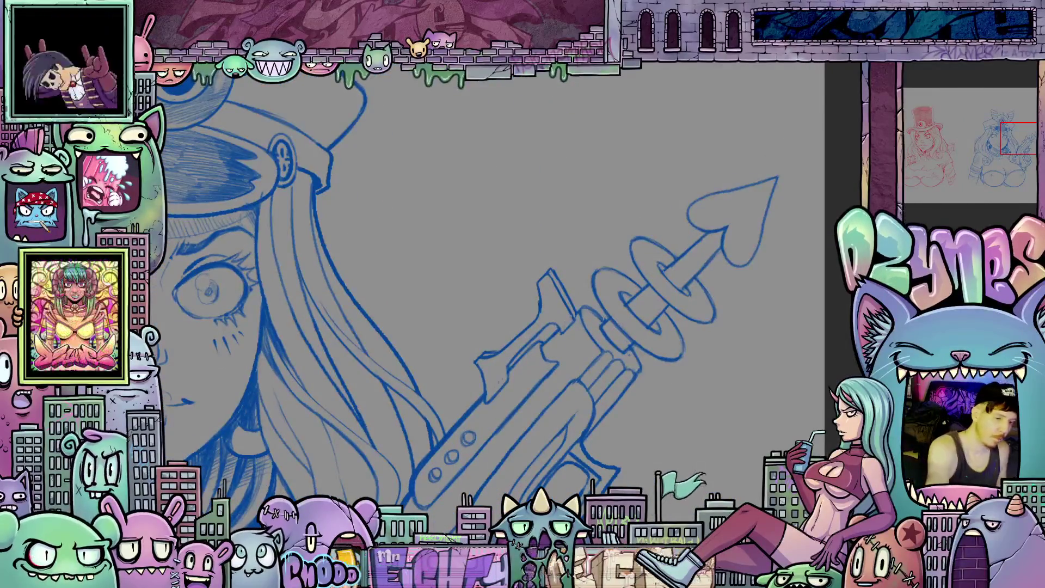
mouse_move(599, 320)
mouse_down()
mouse_move(605, 340)
mouse_move(637, 345)
mouse_move(658, 367)
mouse_move(784, 294)
mouse_move(700, 160)
mouse_move(588, 256)
mouse_move(604, 308)
mouse_up()
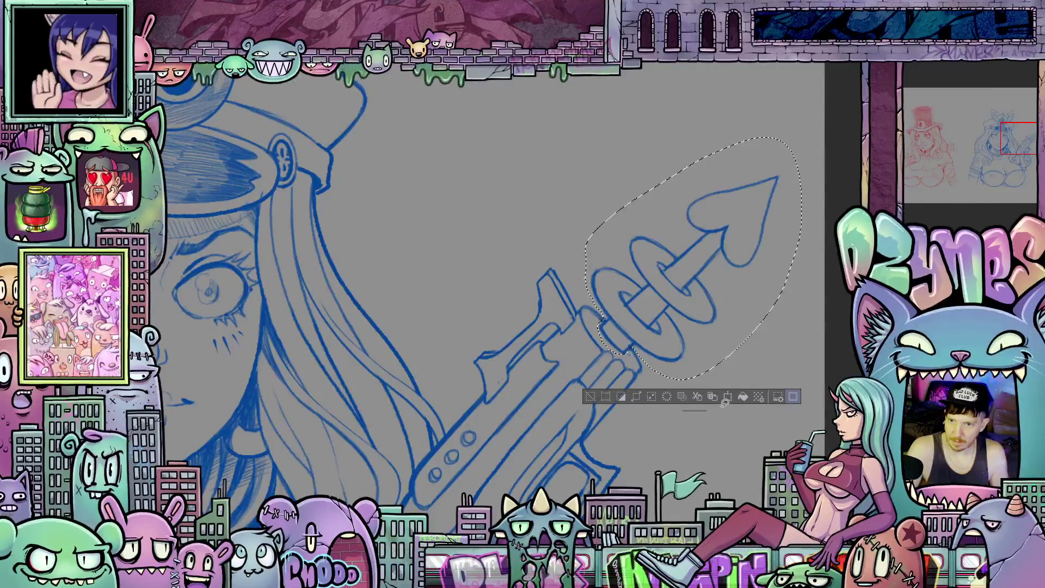
click(727, 397)
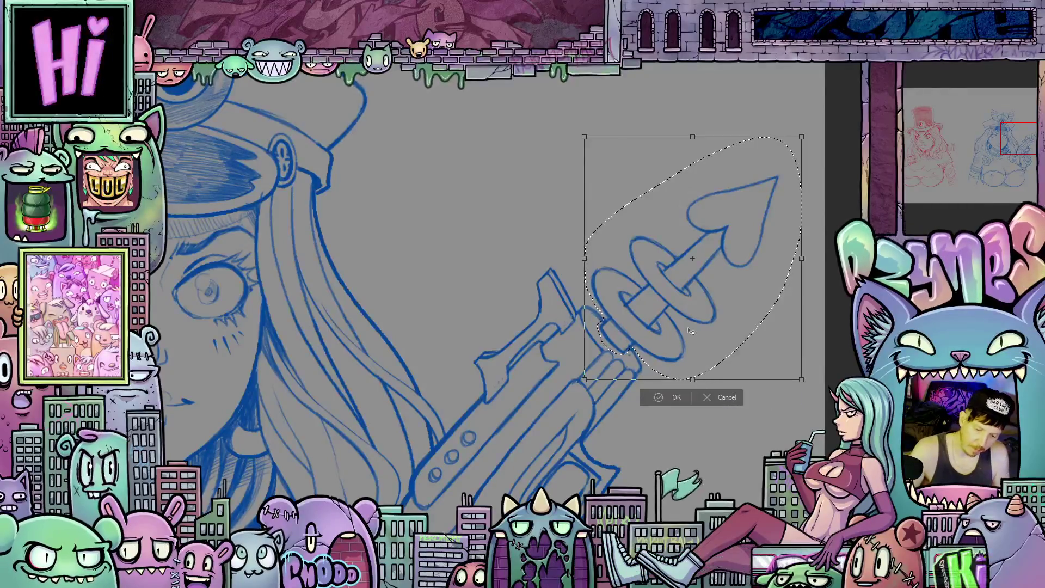
drag(692, 310, 690, 307)
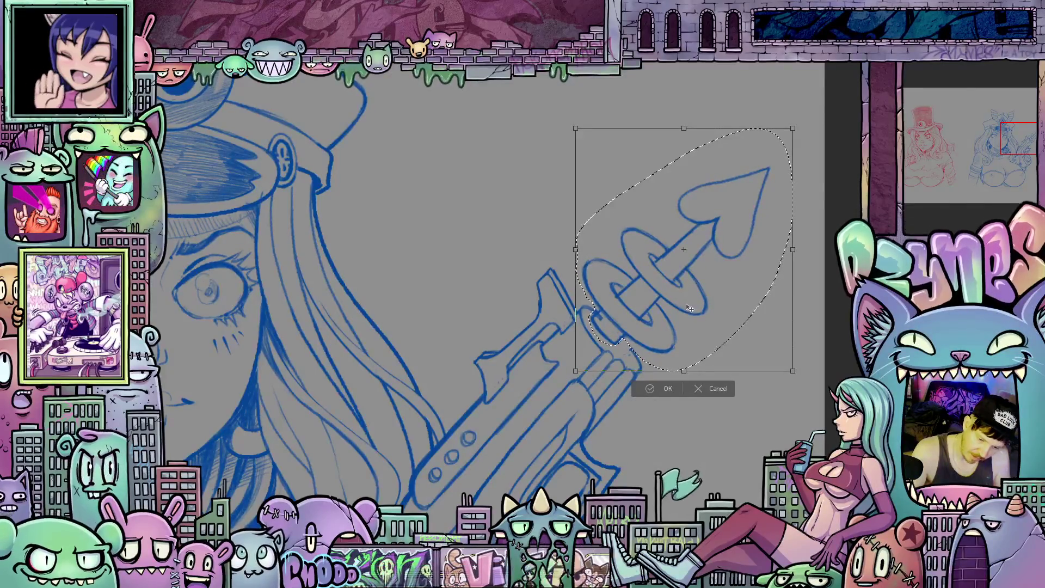
click(666, 389)
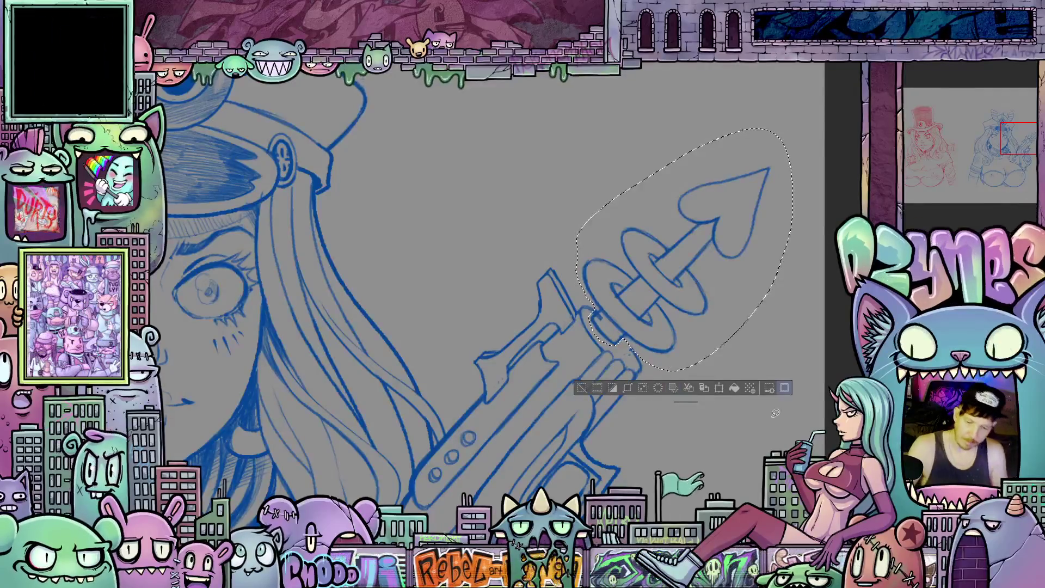
key(ctrl+d)
mouse_move(738, 369)
mouse_down()
mouse_move(664, 400)
mouse_move(580, 409)
mouse_up()
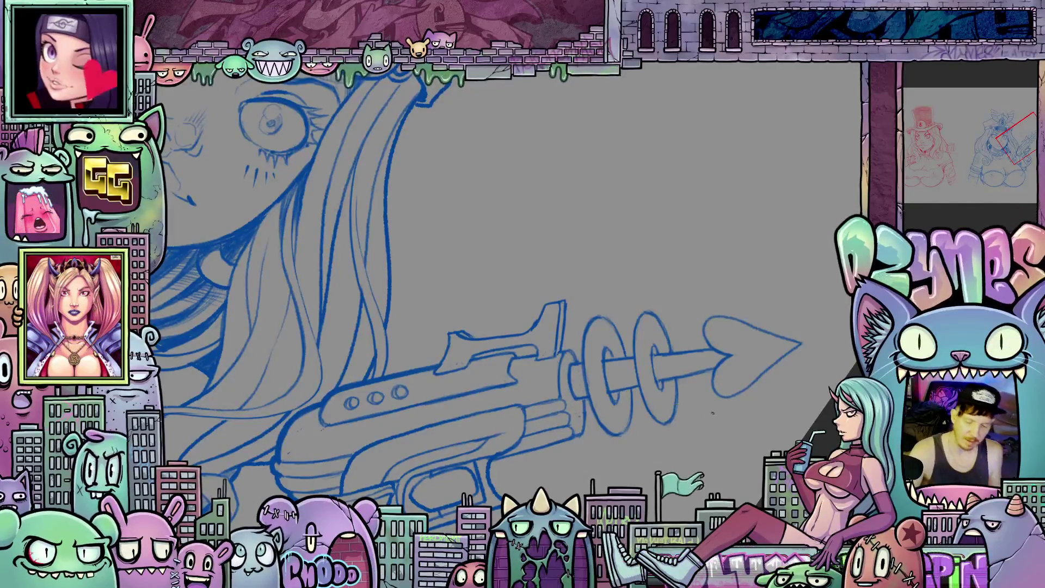
shift+space+drag(708, 414, 582, 419)
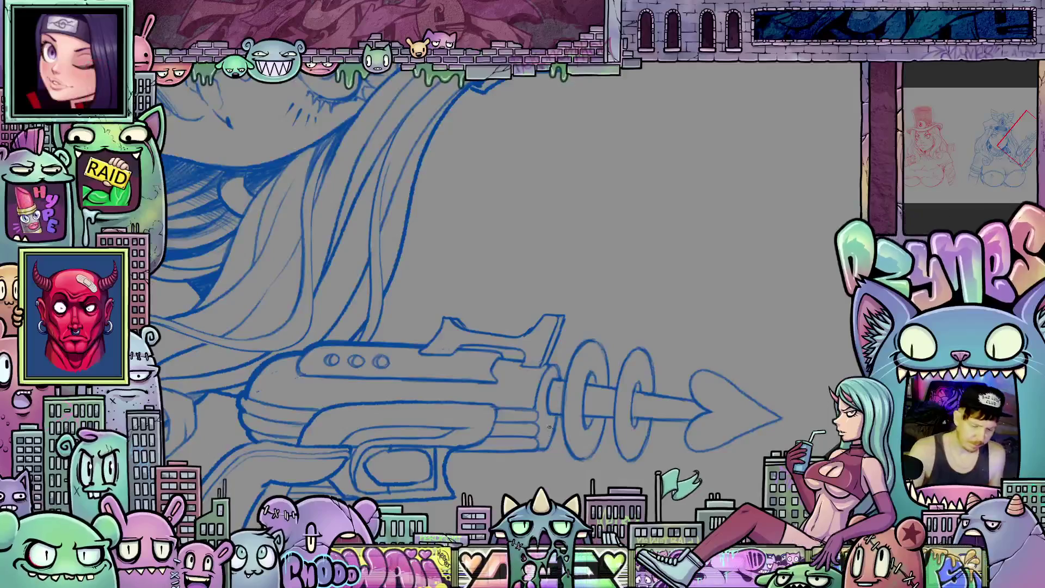
mouse_move(728, 456)
mouse_down()
mouse_move(716, 303)
mouse_move(684, 420)
mouse_move(686, 373)
mouse_up()
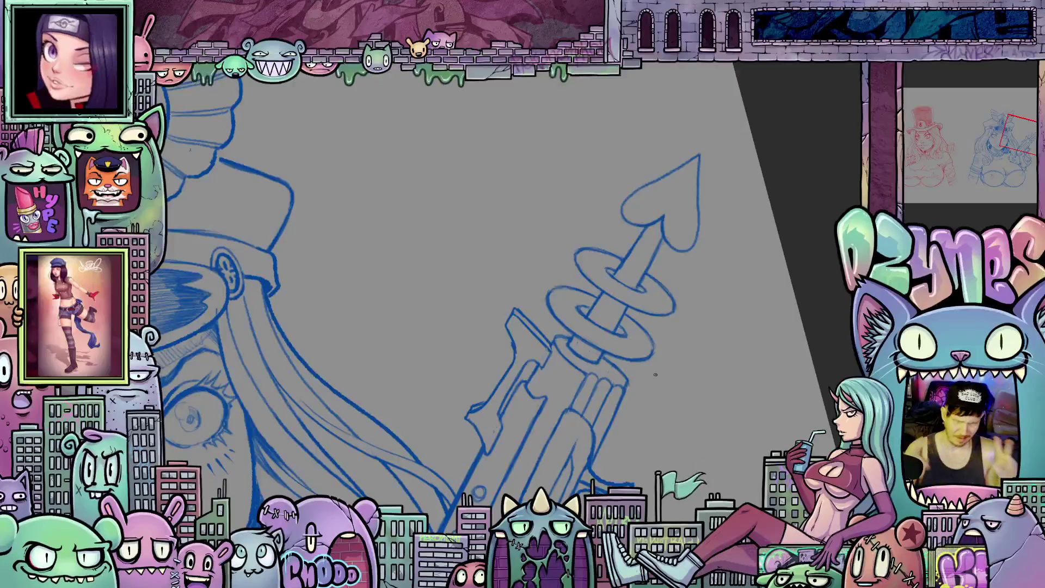
scroll(681, 350, up, 3)
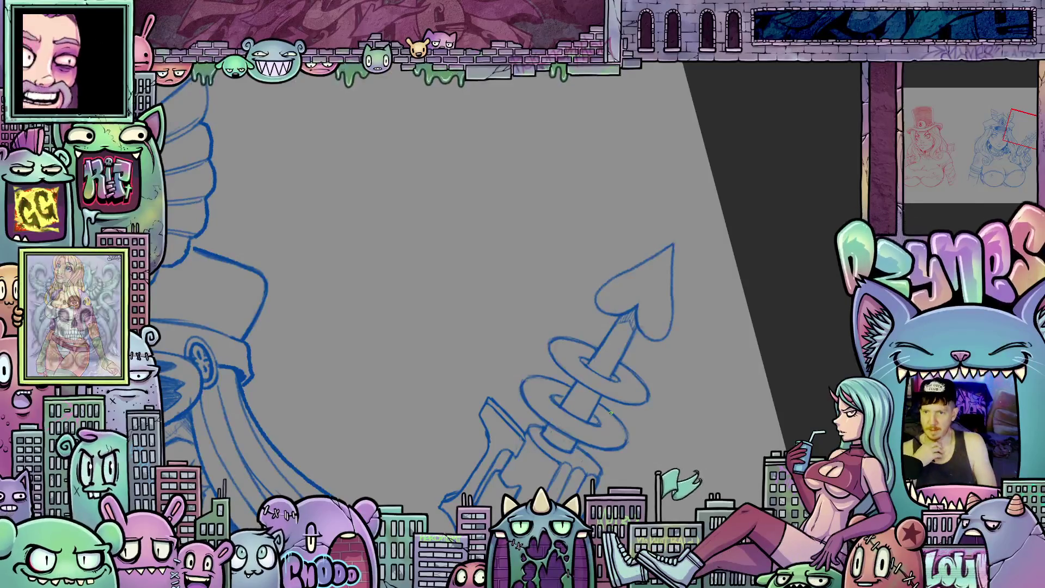
drag(680, 417, 540, 382)
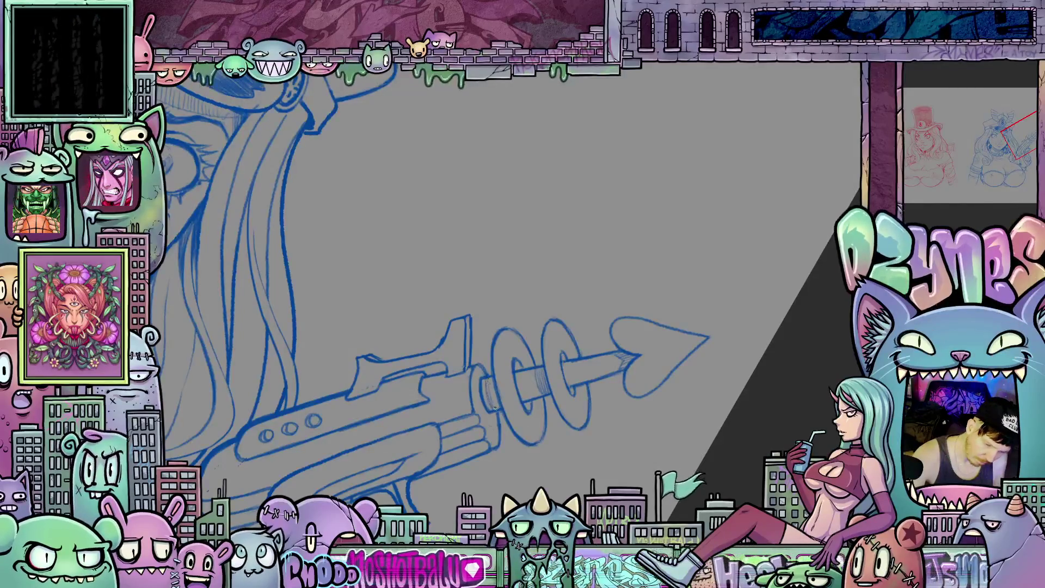
mouse_move(496, 406)
mouse_down()
mouse_move(710, 317)
mouse_move(660, 301)
mouse_up()
scroll(711, 317, down, 5)
key(Escape)
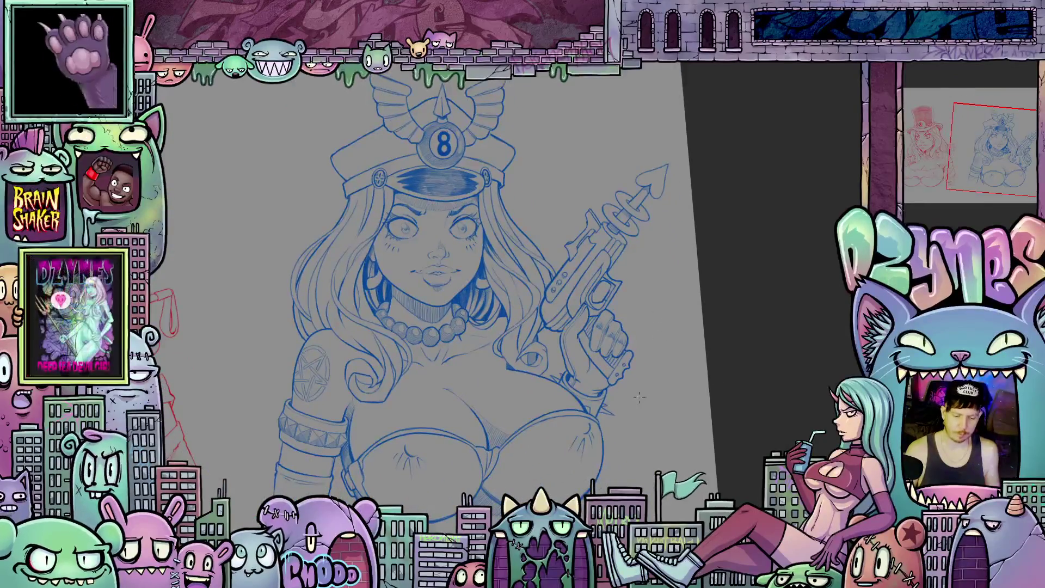
Step: Zoom in on the red girl's bandaged arm, add a short touch-up stroke, then zoom back out
scroll(474, 350, down, 3)
mouse_move(536, 309)
mouse_down()
mouse_move(536, 341)
mouse_move(640, 341)
mouse_up()
key(Escape)
scroll(539, 404, up, 3)
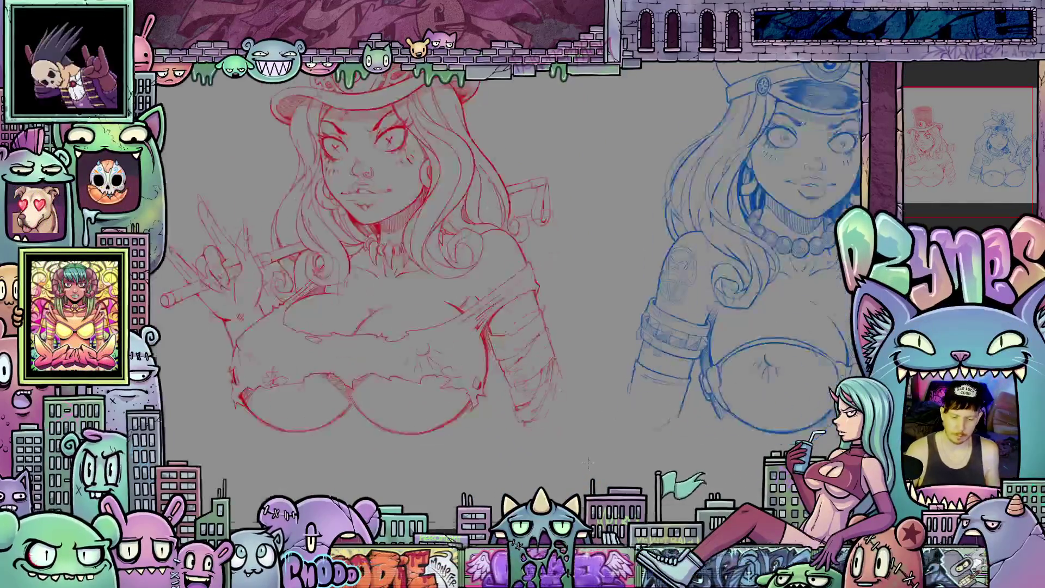
scroll(538, 404, up, 2)
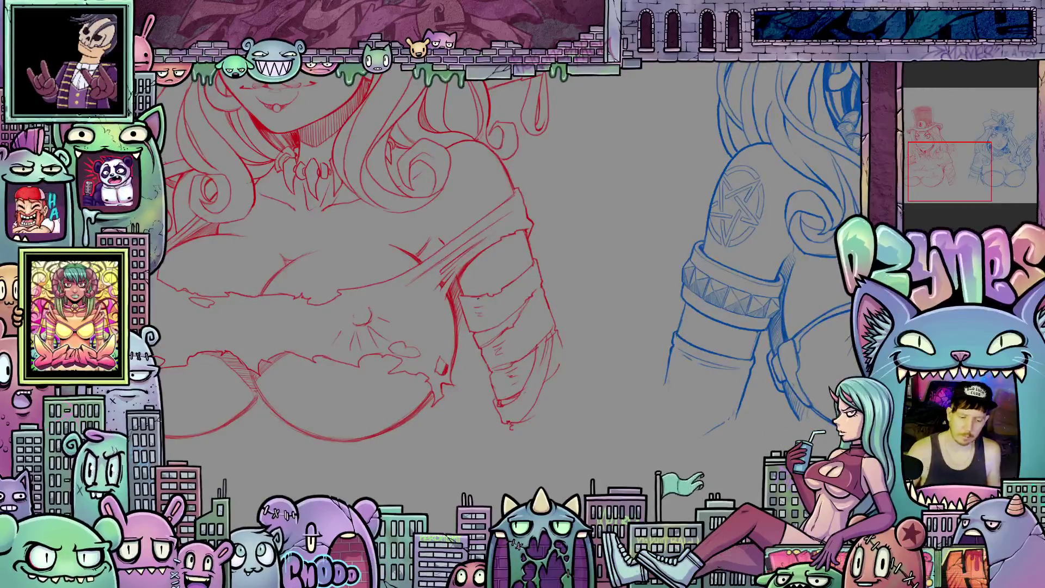
scroll(727, 466, up, 2)
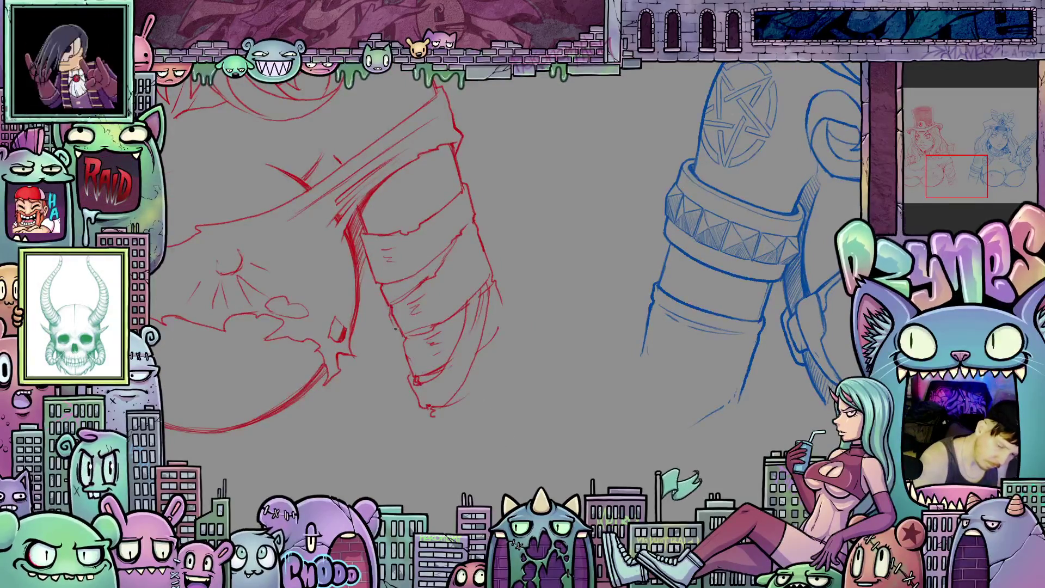
drag(400, 341, 409, 370)
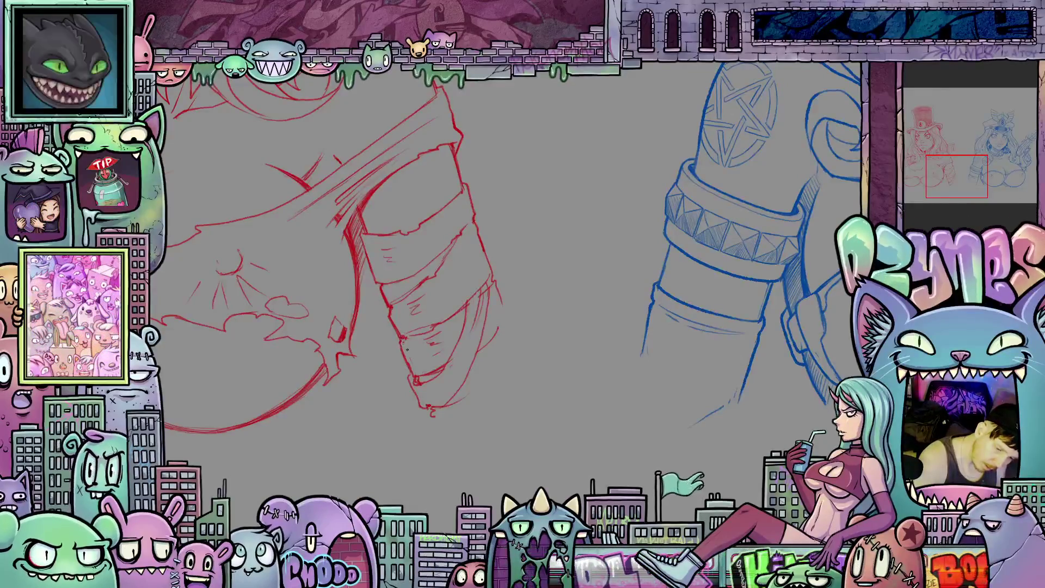
drag(459, 417, 475, 439)
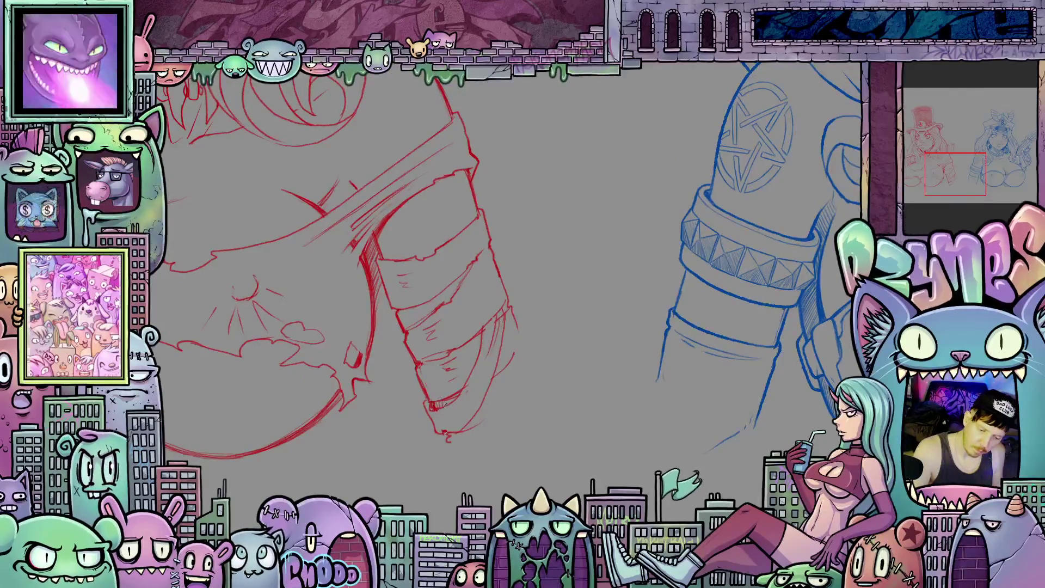
scroll(606, 391, down, 5)
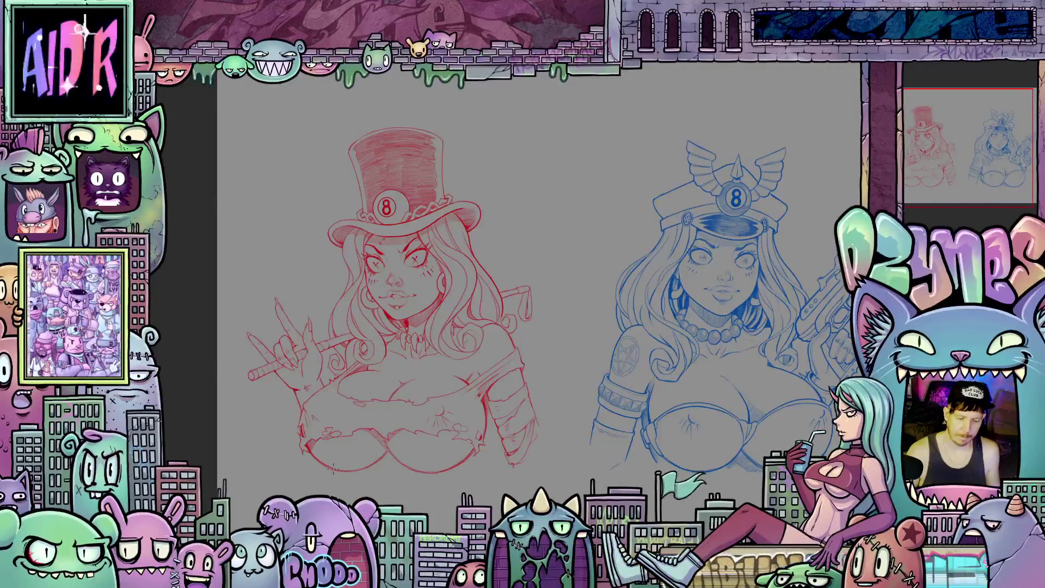
scroll(333, 469, up, 3)
drag(333, 469, 381, 381)
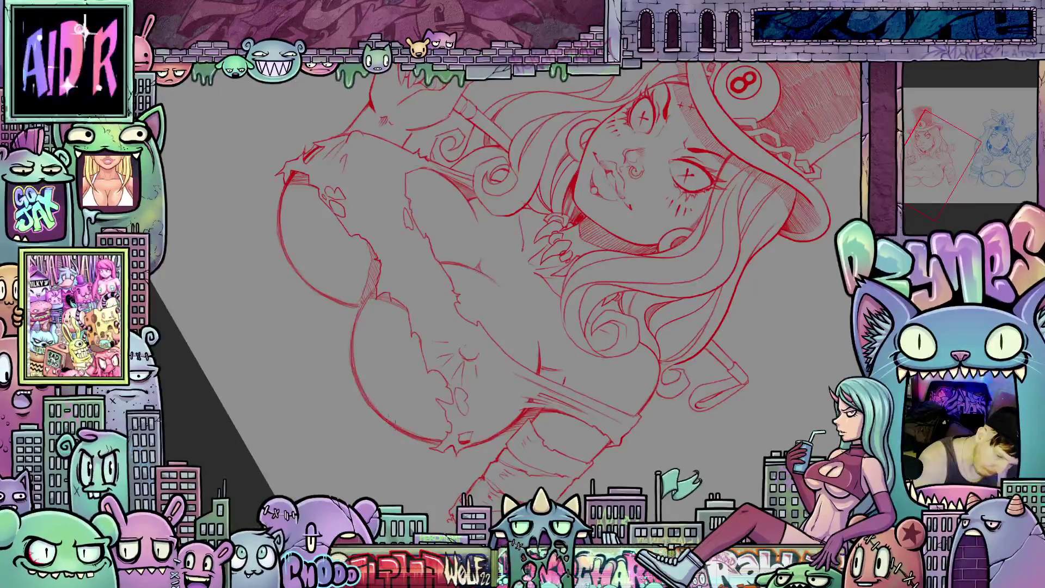
mouse_move(427, 473)
mouse_down()
mouse_move(553, 484)
mouse_move(489, 496)
mouse_up()
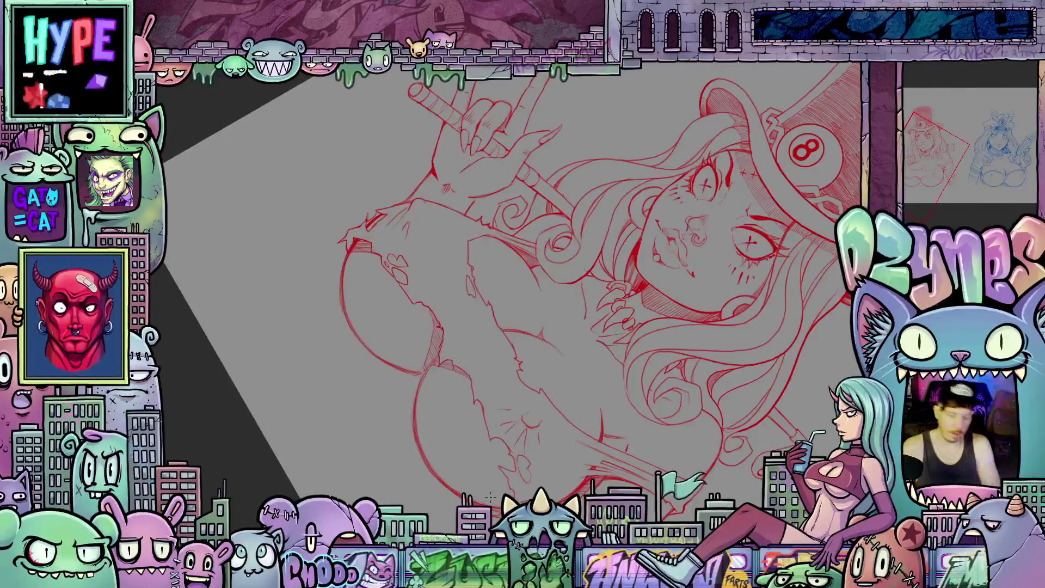
mouse_move(491, 496)
mouse_down()
mouse_move(483, 464)
mouse_move(506, 484)
mouse_up()
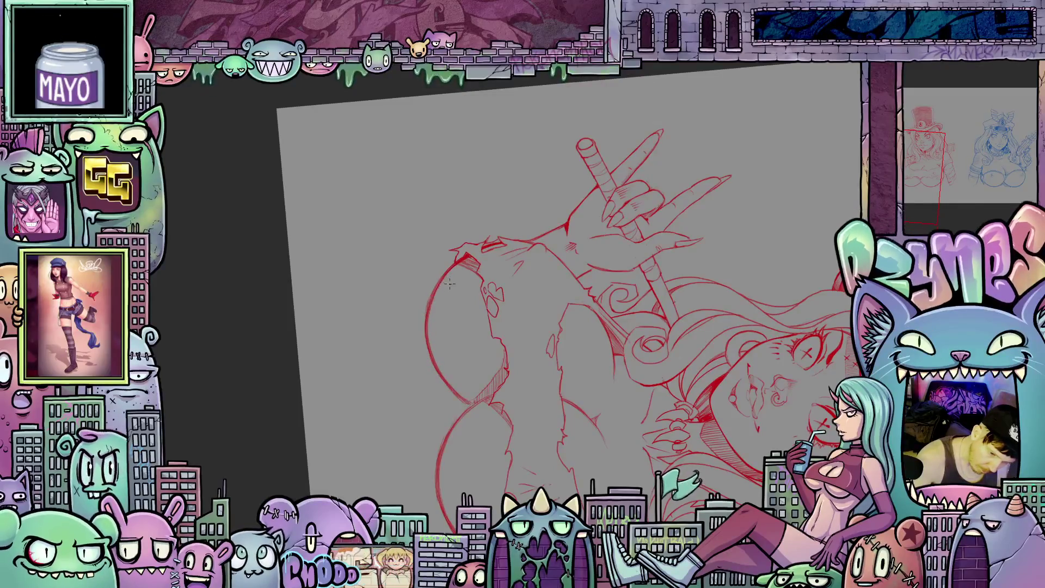
drag(433, 320, 414, 348)
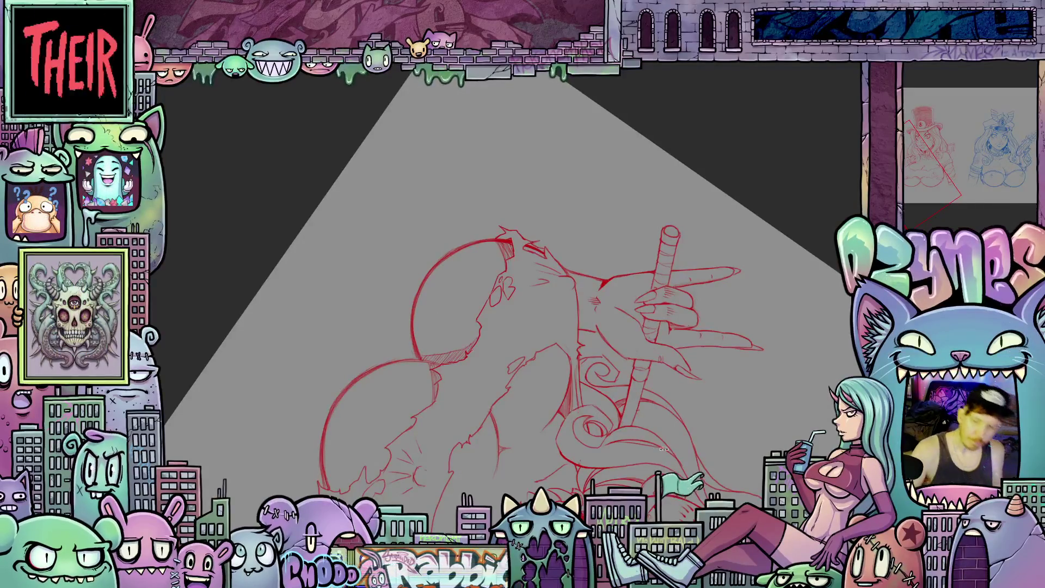
drag(693, 365, 701, 302)
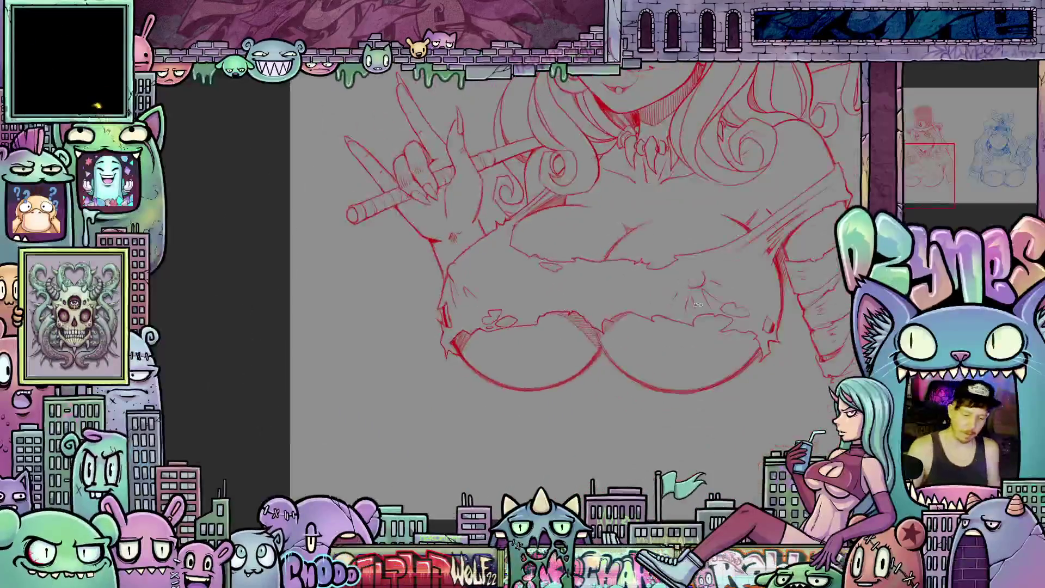
scroll(701, 302, down, 5)
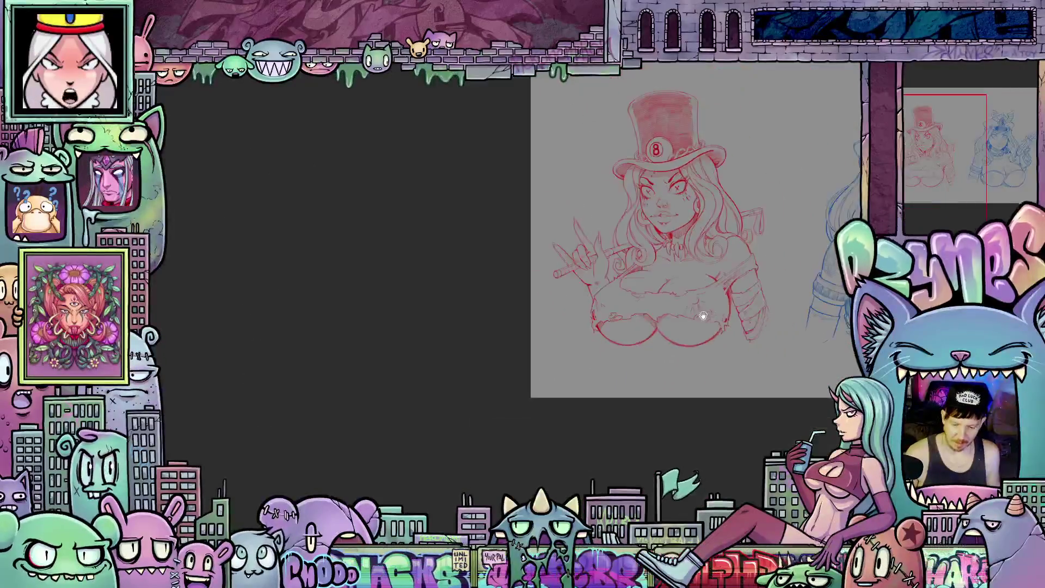
scroll(616, 387, up, 6)
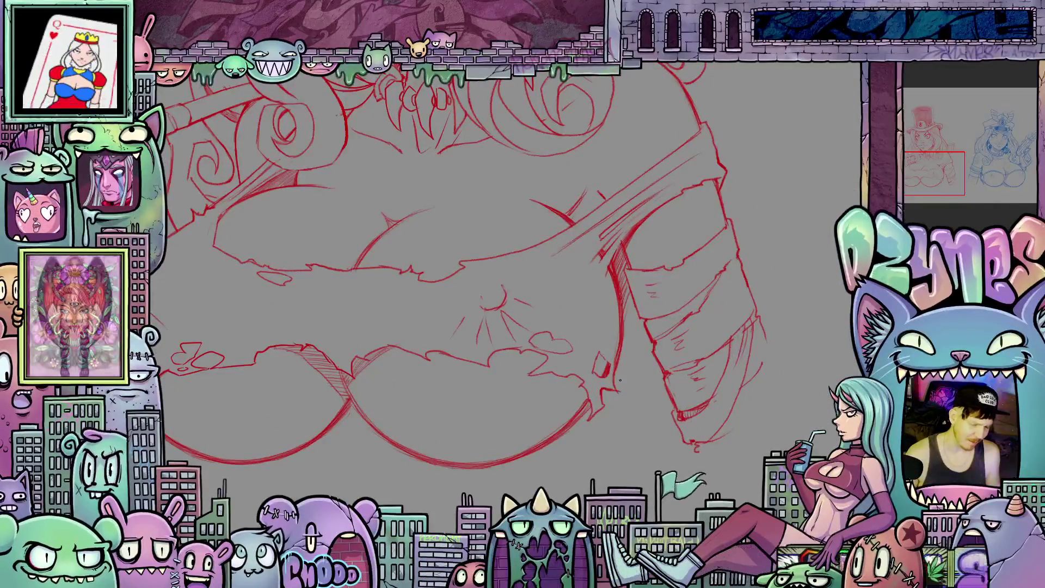
drag(569, 247, 572, 430)
scroll(593, 342, up, 2)
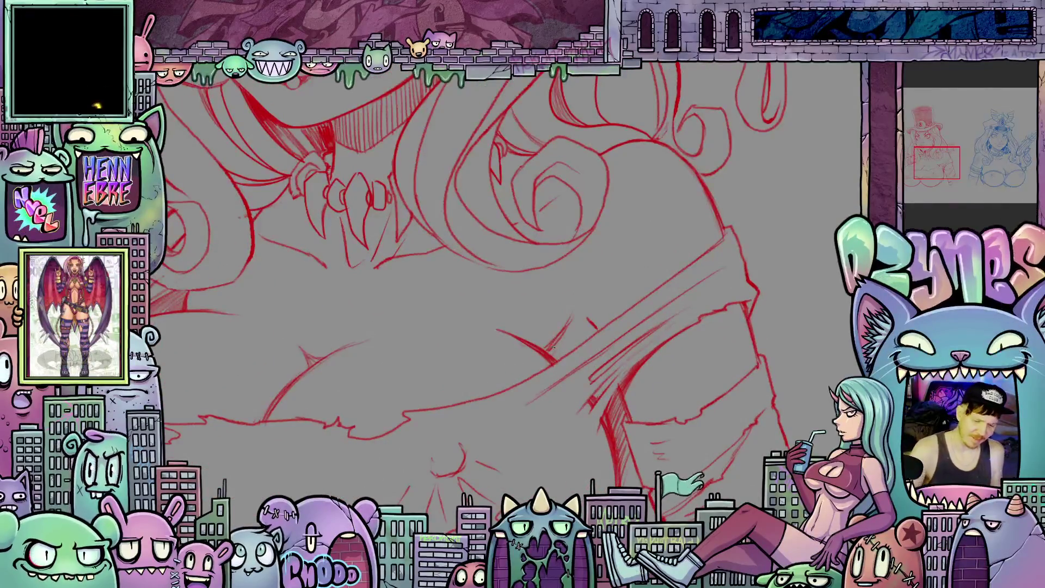
drag(707, 392, 715, 339)
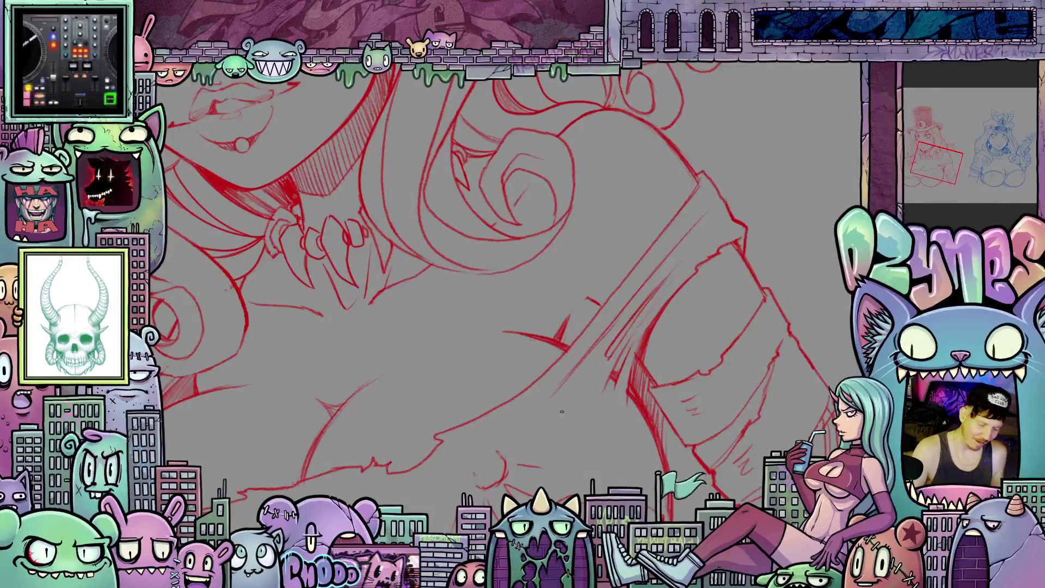
key(ctrl+minus)
key(ctrl+minus)
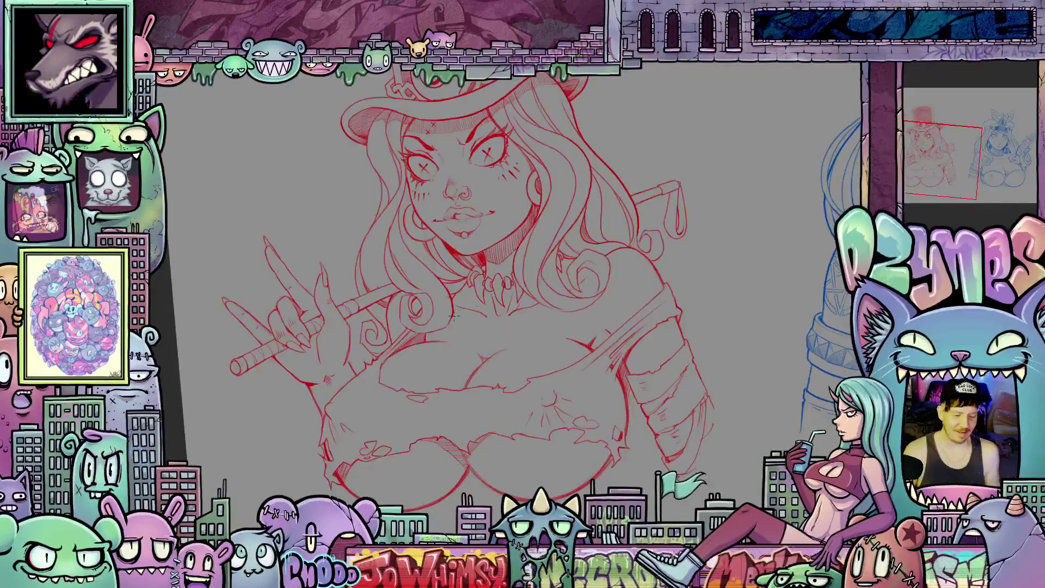
scroll(452, 316, up, 5)
scroll(453, 316, up, 5)
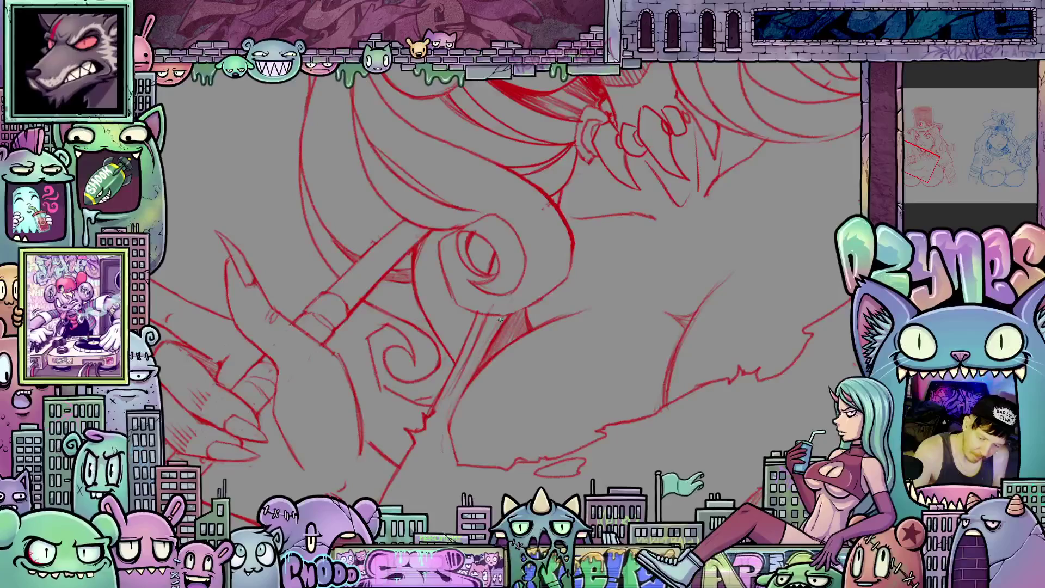
drag(515, 303, 501, 284)
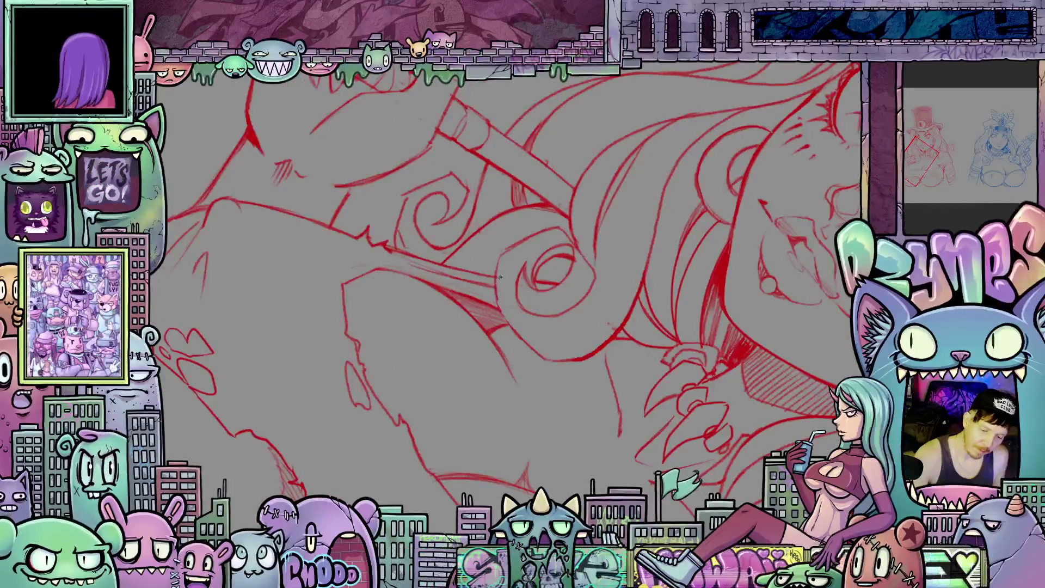
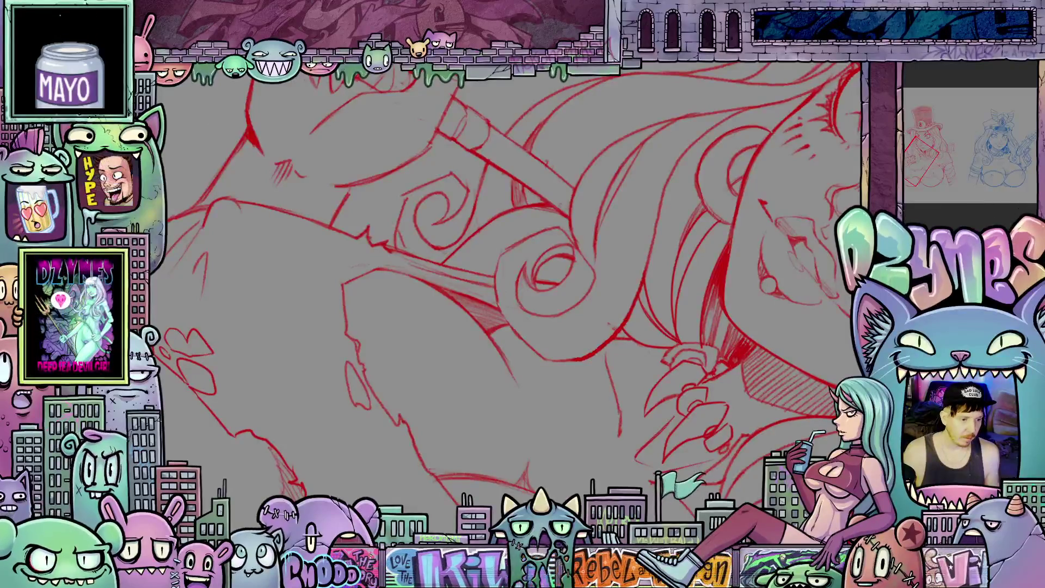
Step: Zoom out and reset the rotation so both the red top-hat girl and blue capped girl fit
alt+click(511, 270)
alt+click(511, 270)
alt+click(511, 271)
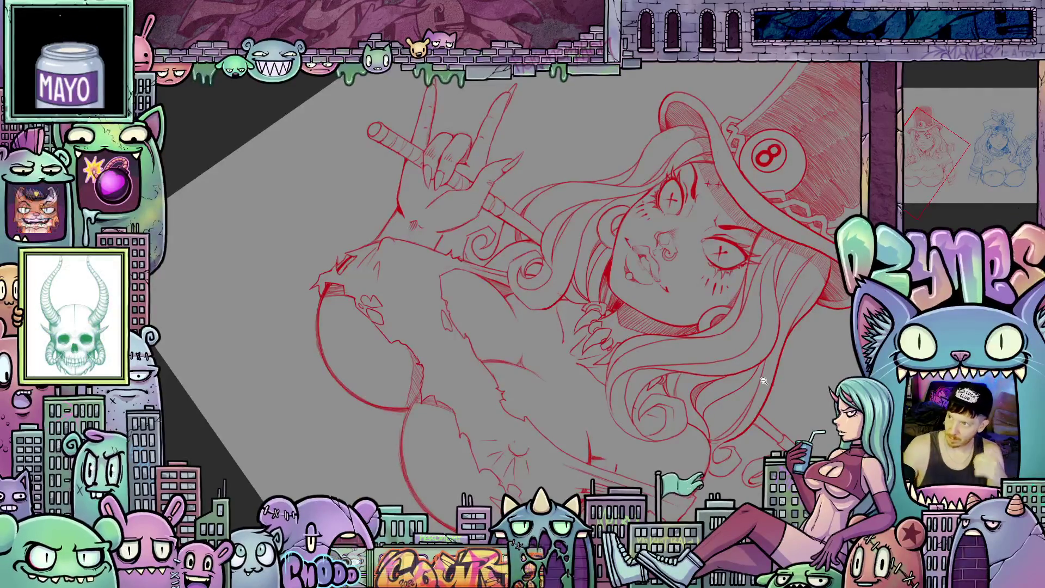
key(ctrl+0)
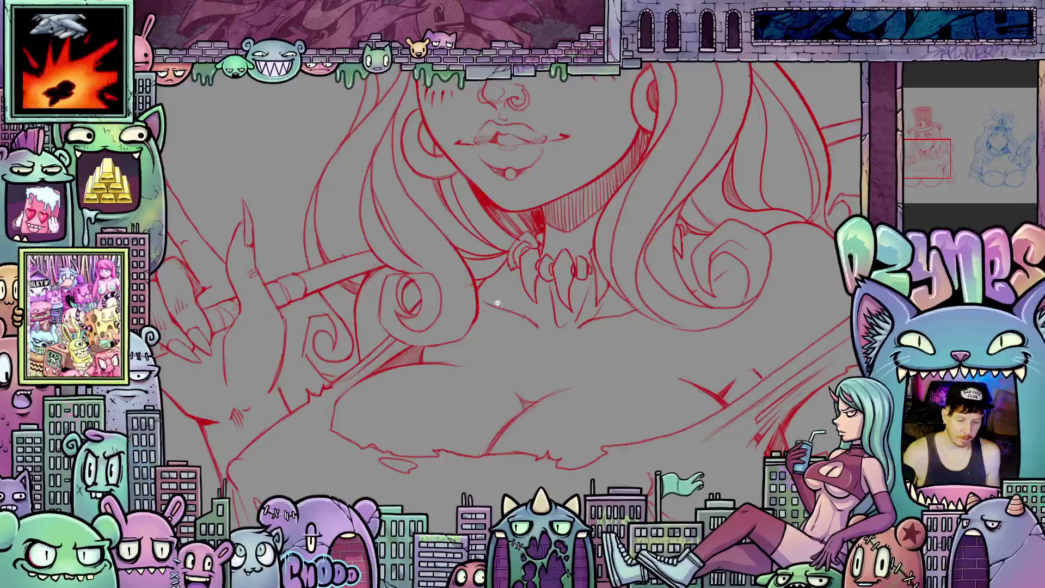
alt+click(484, 303)
alt+click(483, 303)
mouse_move(502, 345)
mouse_down()
mouse_move(494, 308)
mouse_move(485, 350)
mouse_move(544, 382)
mouse_move(540, 442)
mouse_move(483, 415)
mouse_move(501, 415)
mouse_move(492, 422)
mouse_up()
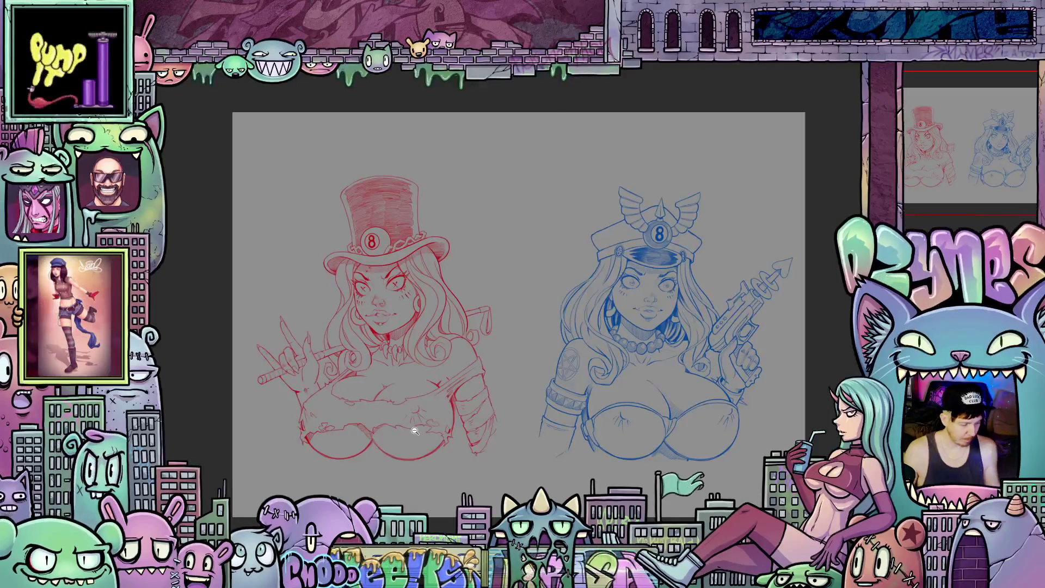
Step: Mirror the view, zoom in on the red girl's X-eyed face, and lasso her left eye
key(h)
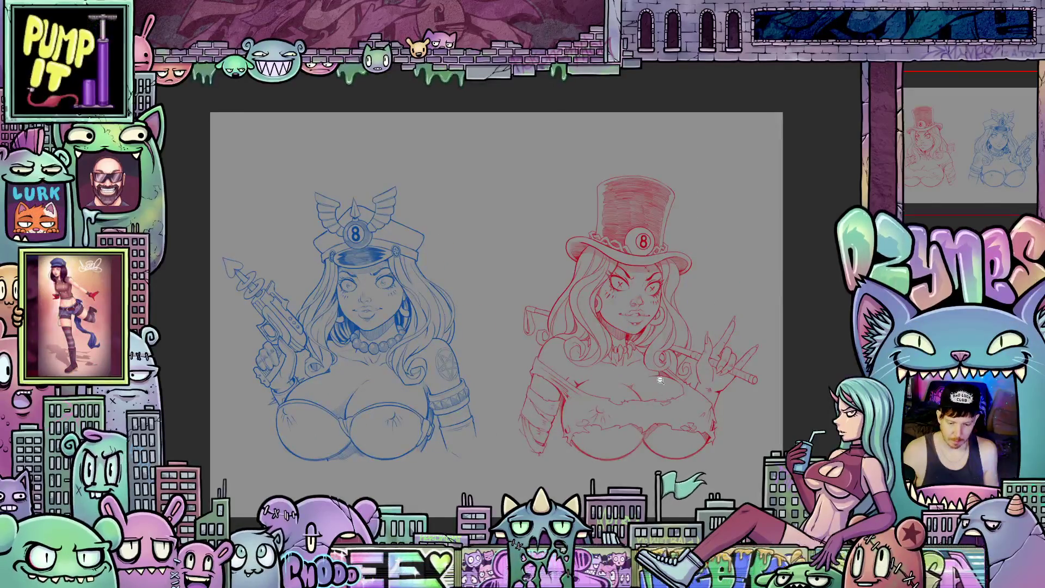
scroll(670, 319, up, 1)
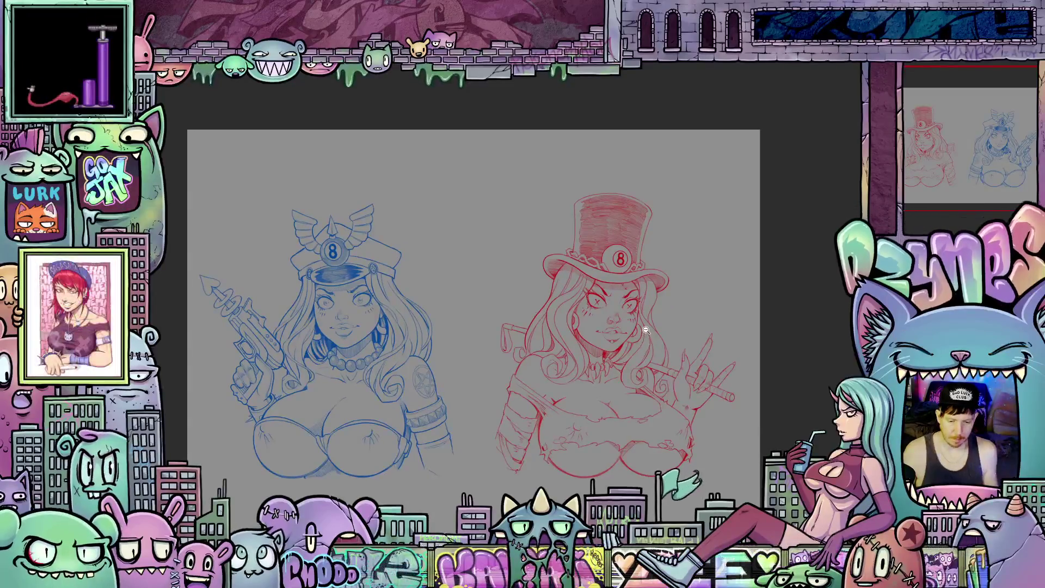
scroll(646, 330, up, 1)
scroll(646, 330, up, 1)
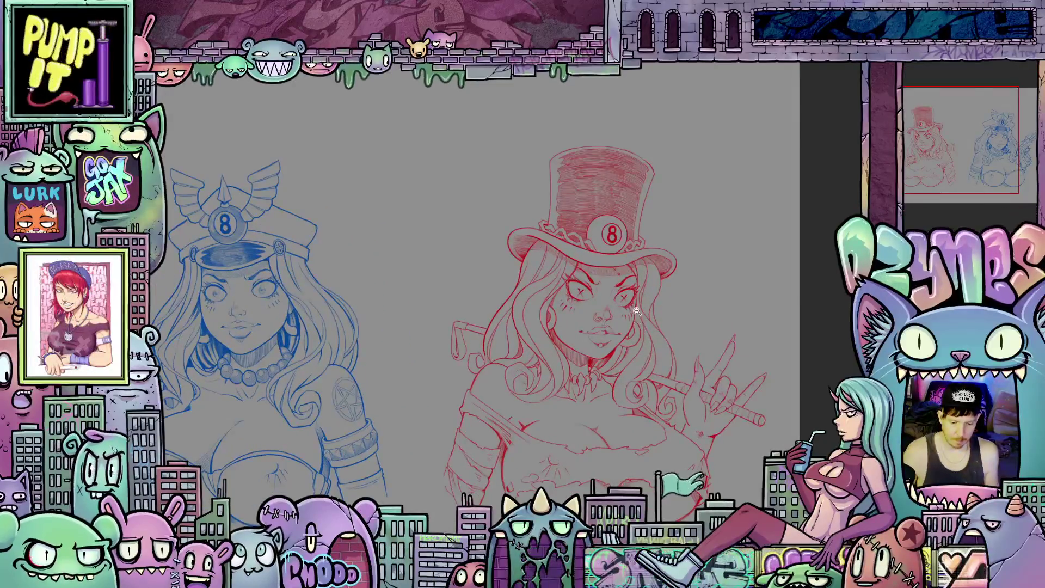
scroll(637, 311, up, 3)
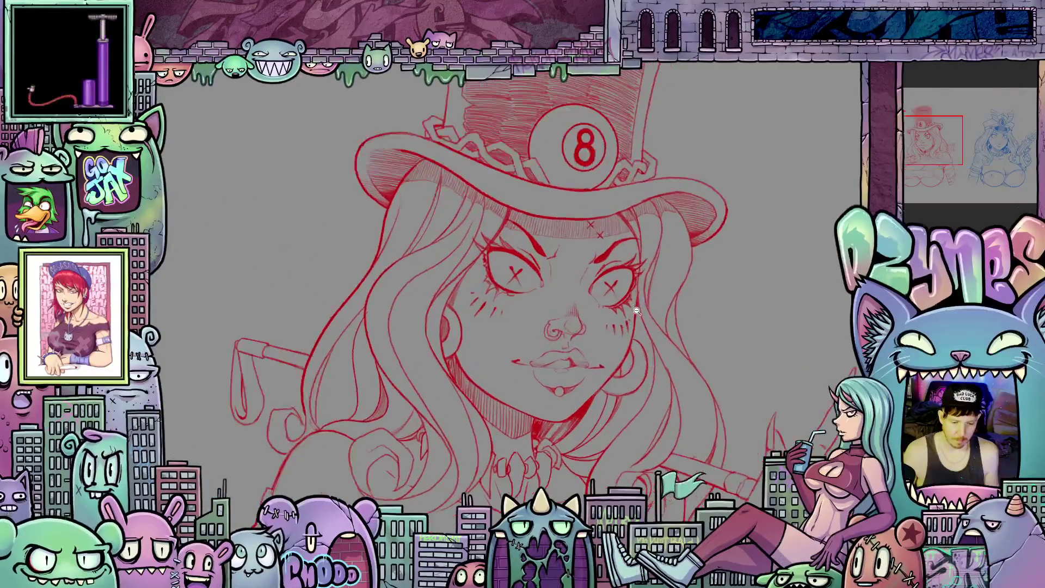
scroll(635, 315, up, 3)
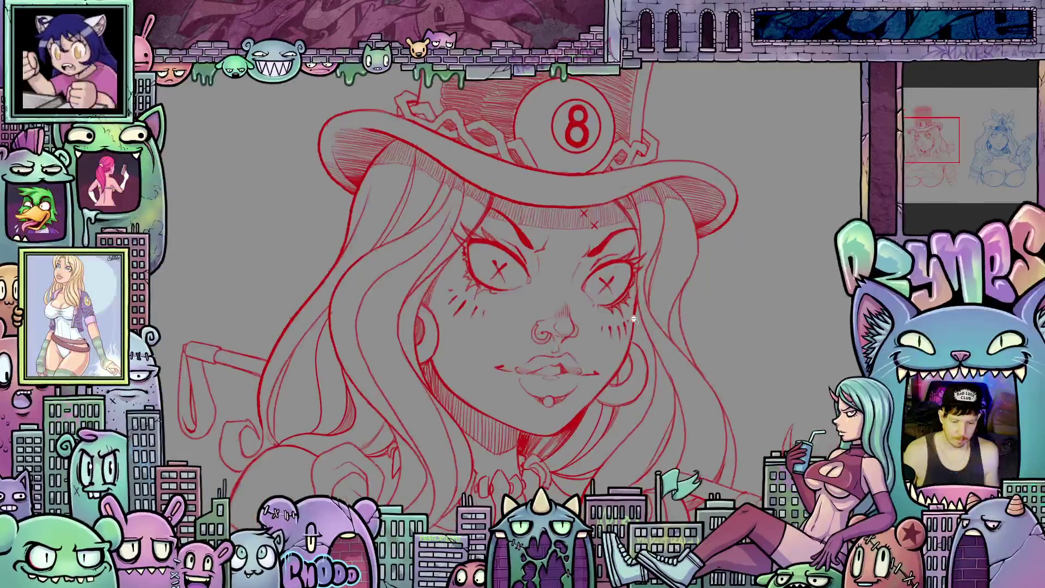
drag(566, 314, 577, 353)
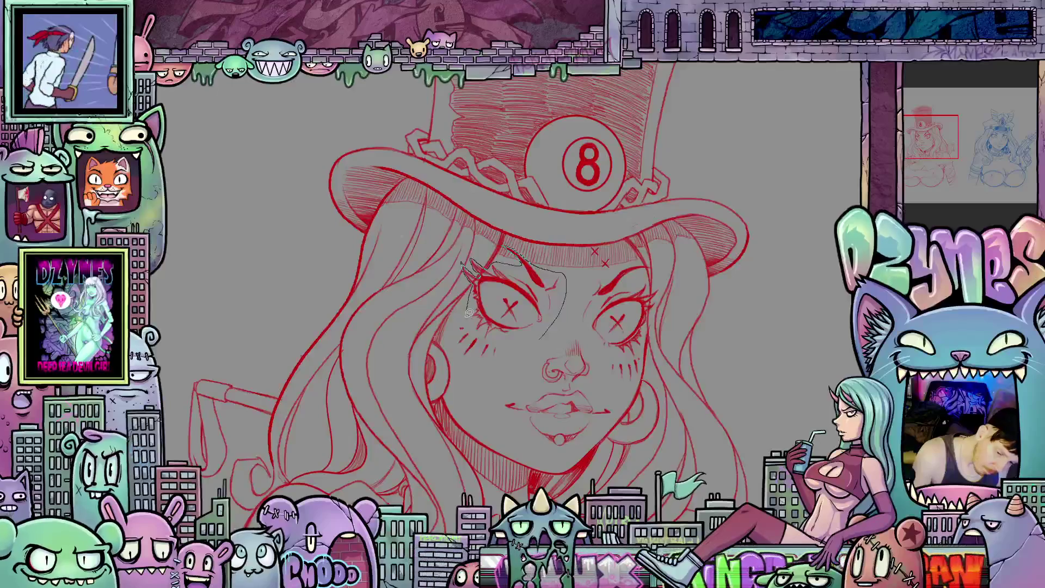
drag(462, 365, 480, 376)
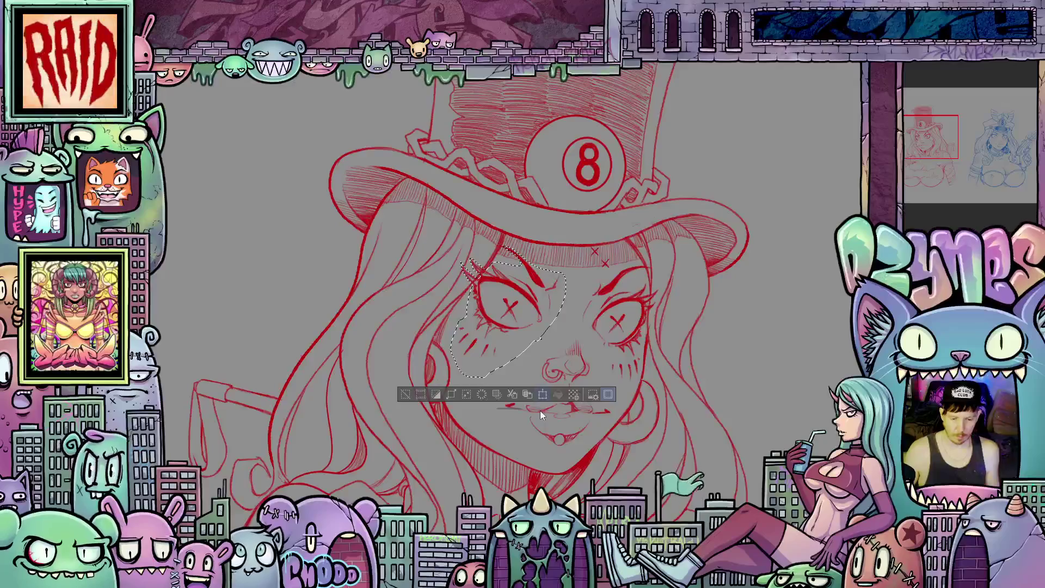
Step: Transform the left eye slightly down and counter-clockwise, then fit the page in view
key(ctrl+t)
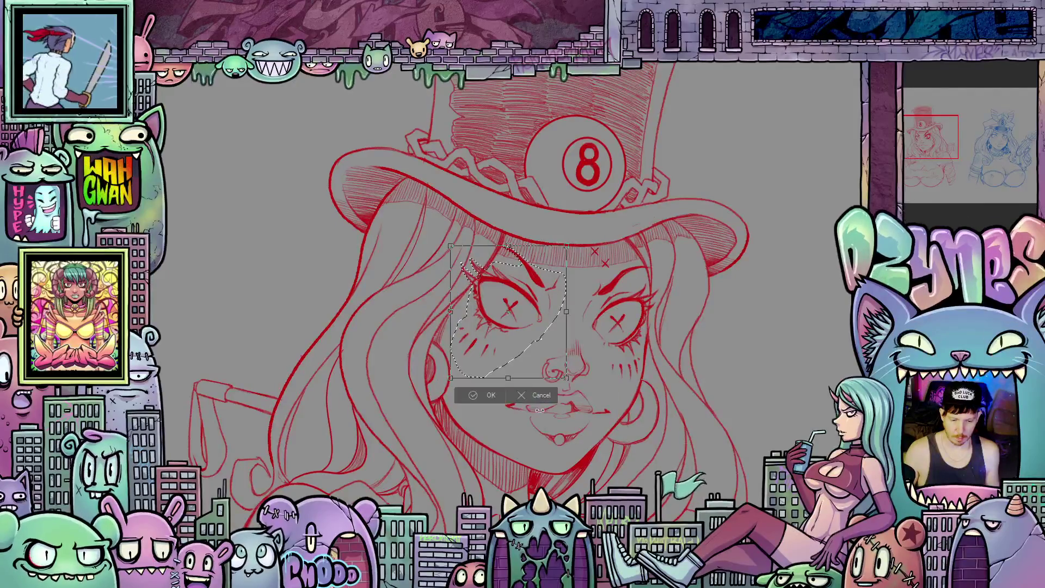
key(Down)
key(Down)
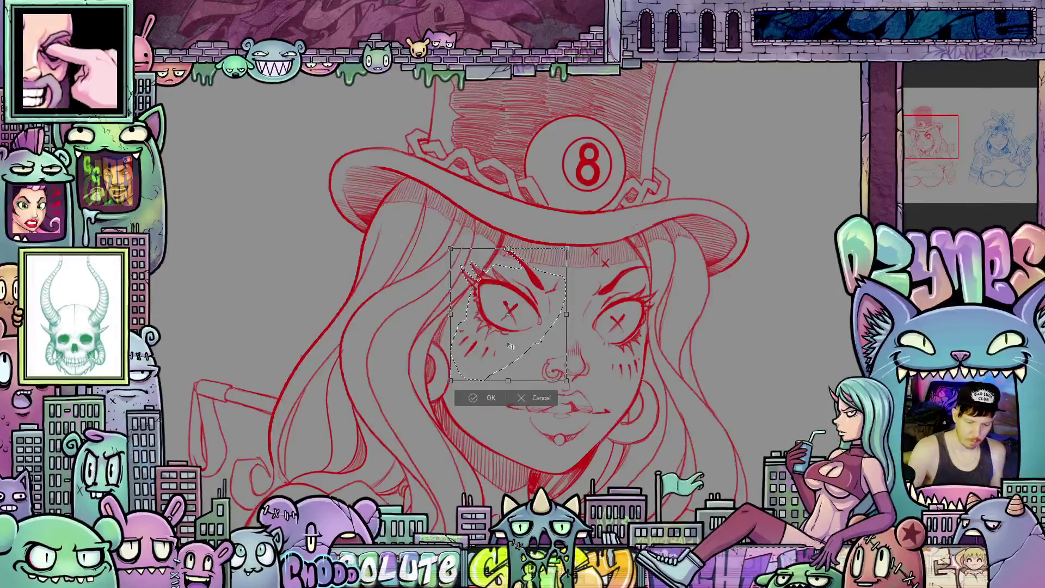
drag(624, 325, 627, 321)
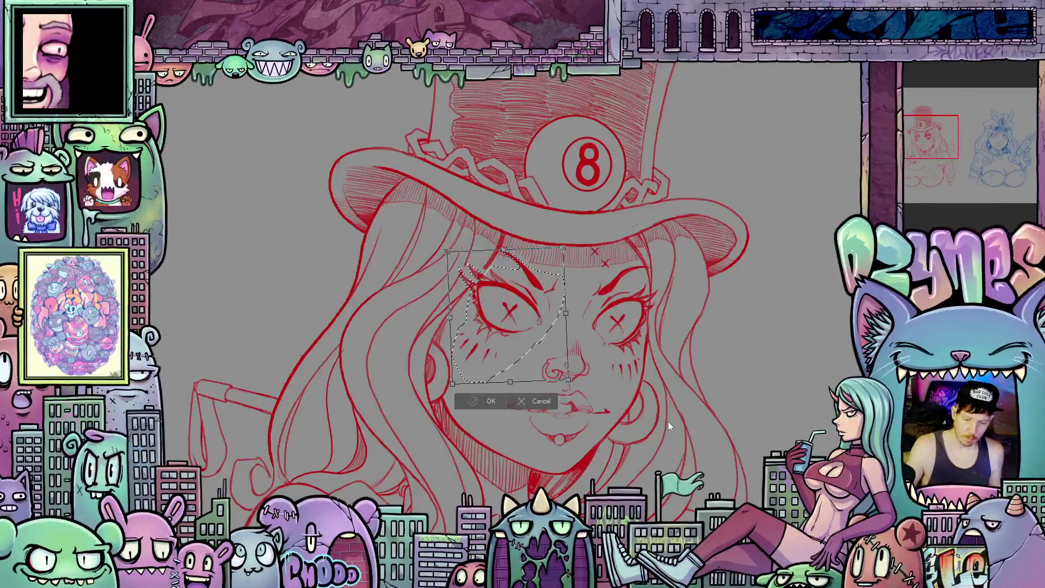
key(Return)
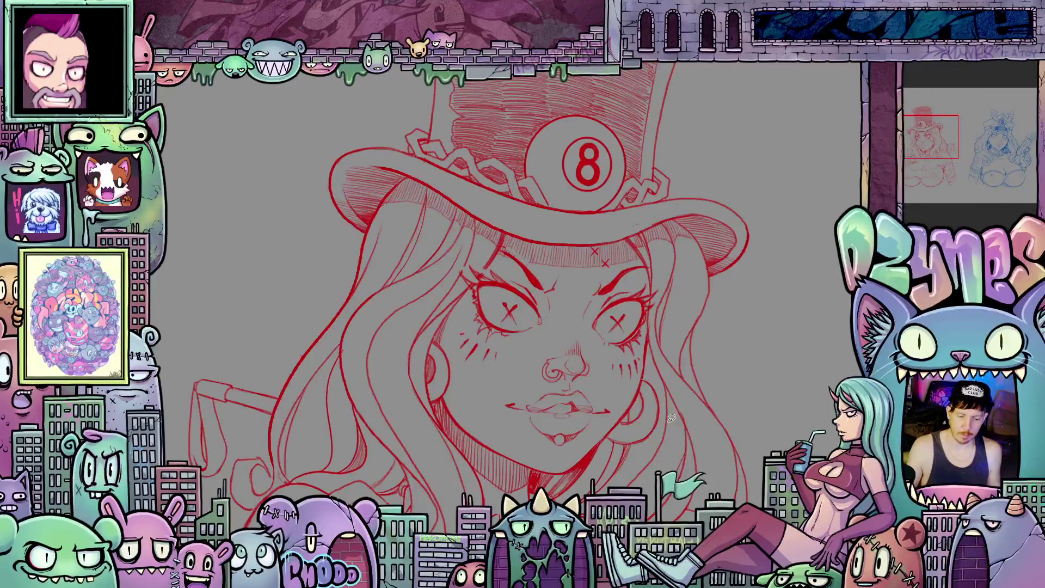
key(ctrl+0)
scroll(671, 376, down, 4)
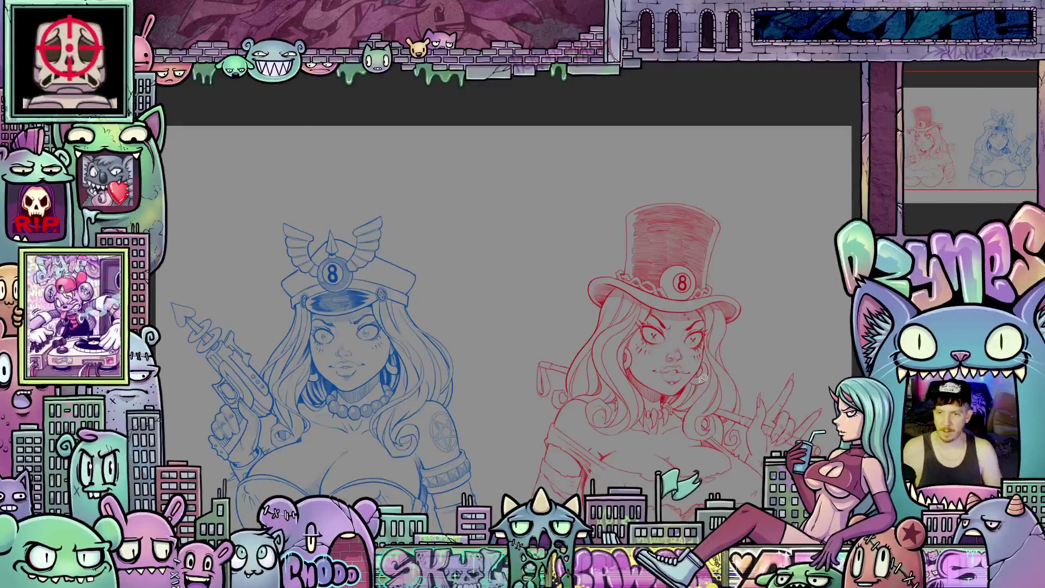
scroll(712, 359, up, 5)
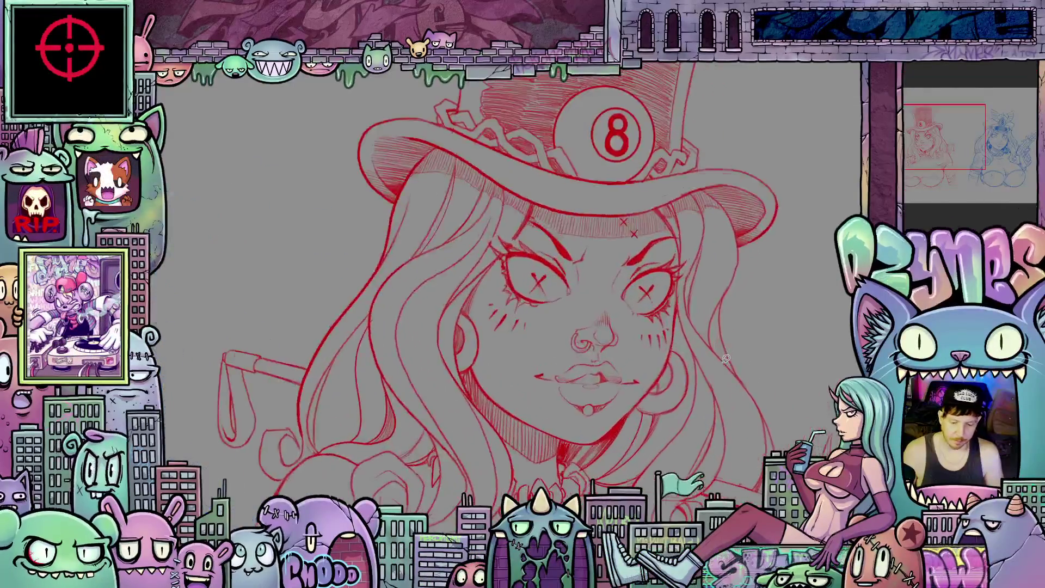
scroll(725, 358, up, 1)
scroll(598, 300, down, 2)
scroll(497, 241, up, 3)
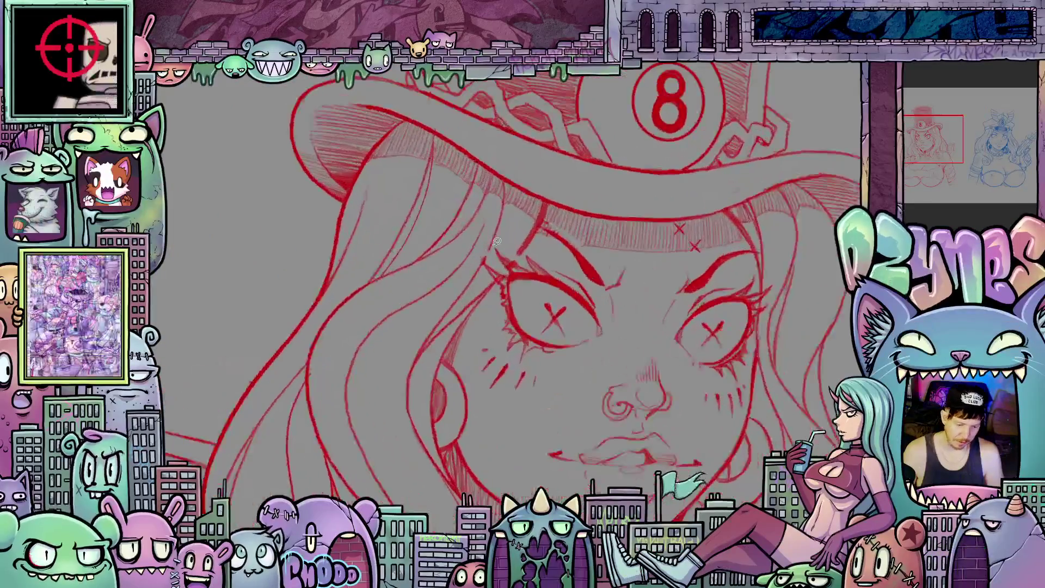
scroll(496, 241, up, 2)
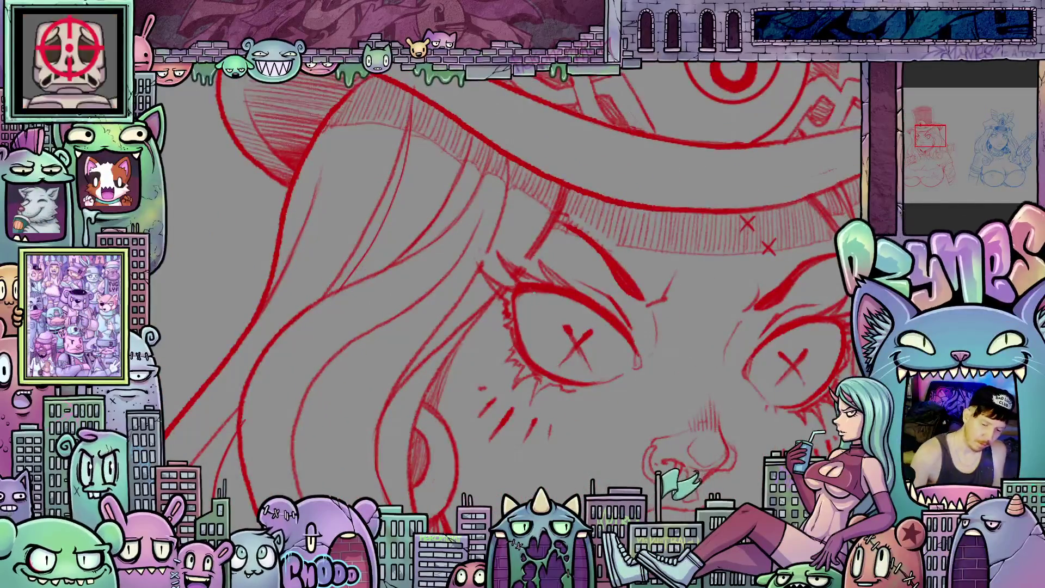
drag(534, 293, 547, 292)
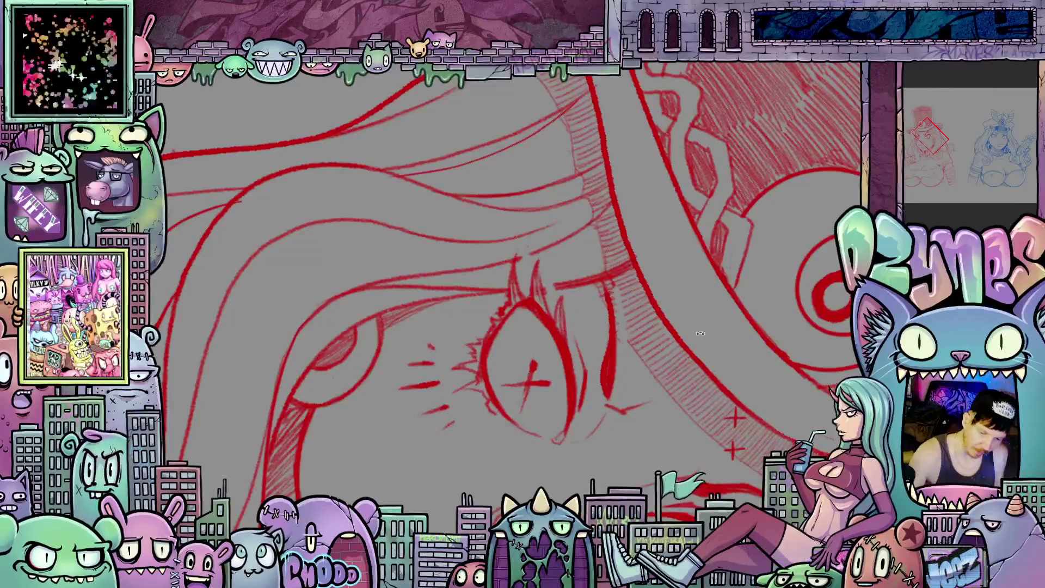
key(ctrl+0)
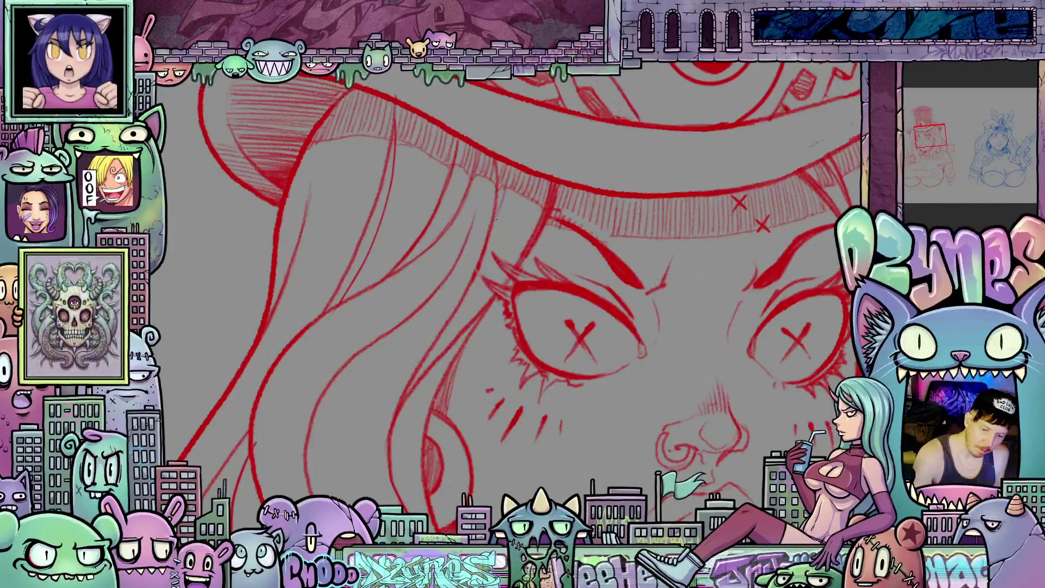
mouse_move(755, 288)
mouse_down()
mouse_move(707, 381)
mouse_move(626, 435)
mouse_up()
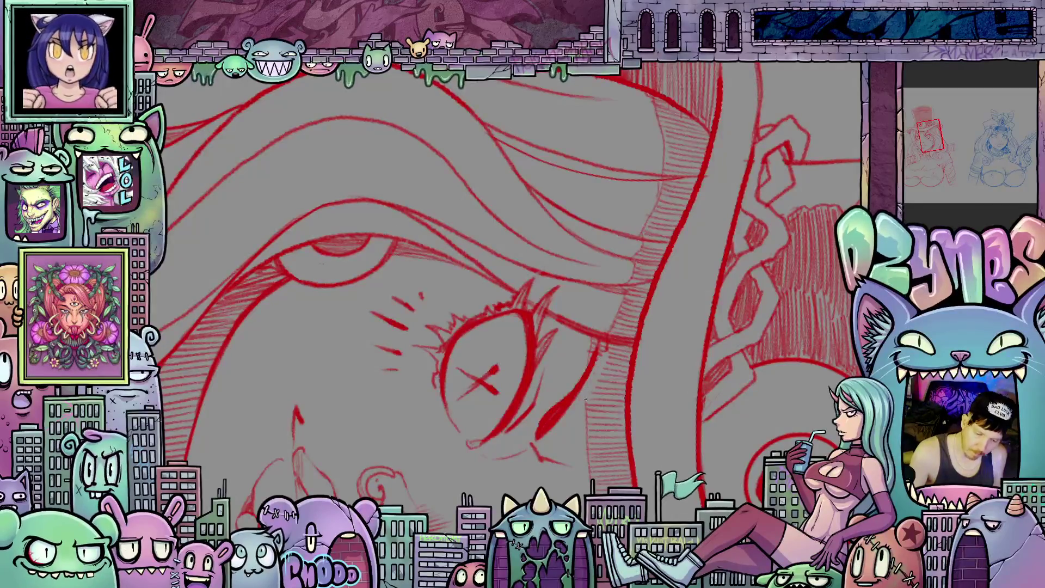
drag(626, 424, 588, 327)
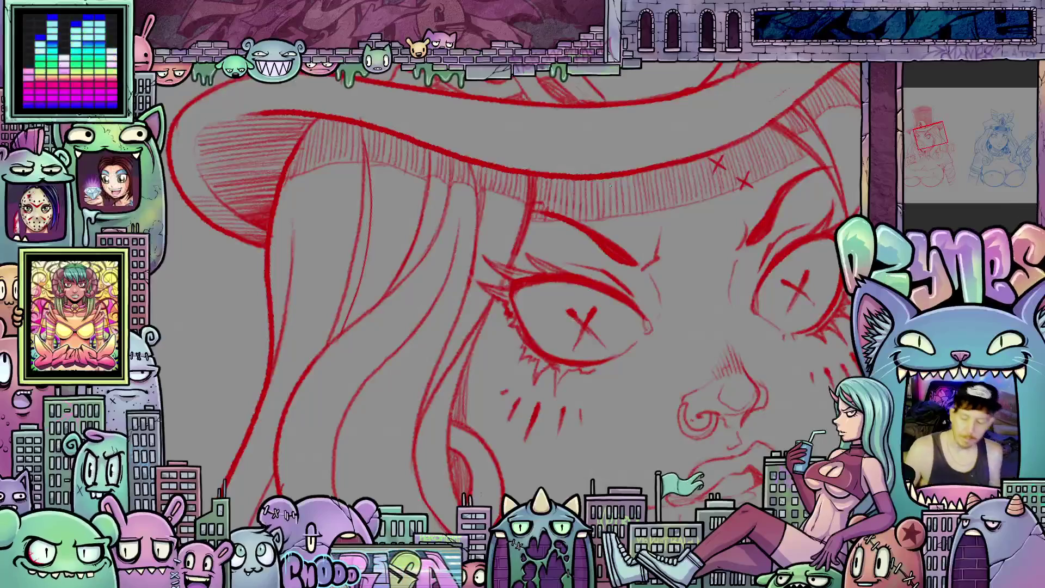
scroll(696, 277, down, 5)
scroll(696, 276, up, 3)
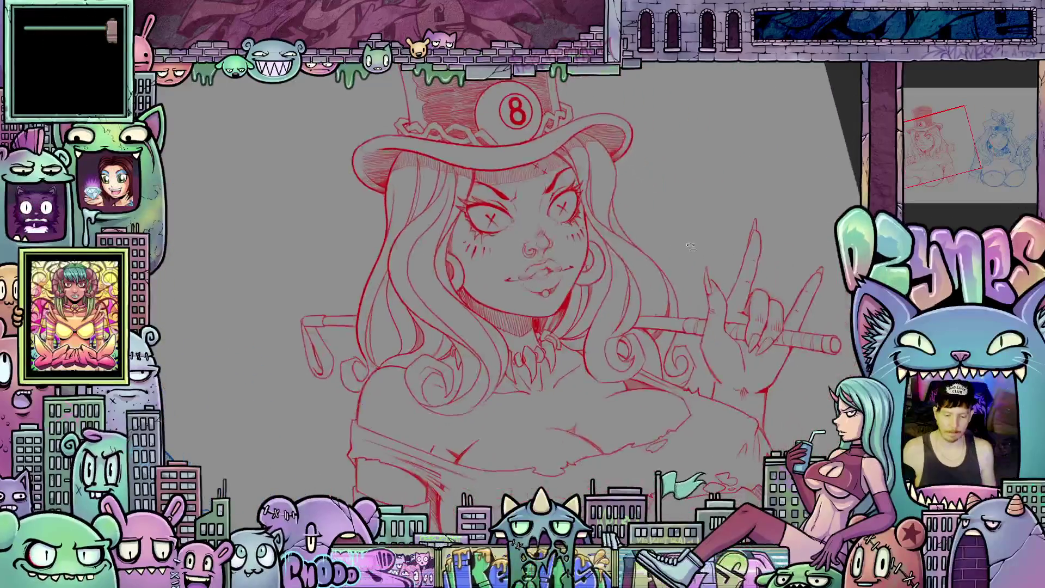
Step: Level the view, zoom onto the red girl's bandaged arm, and start lassoing around it
scroll(696, 276, down, 3)
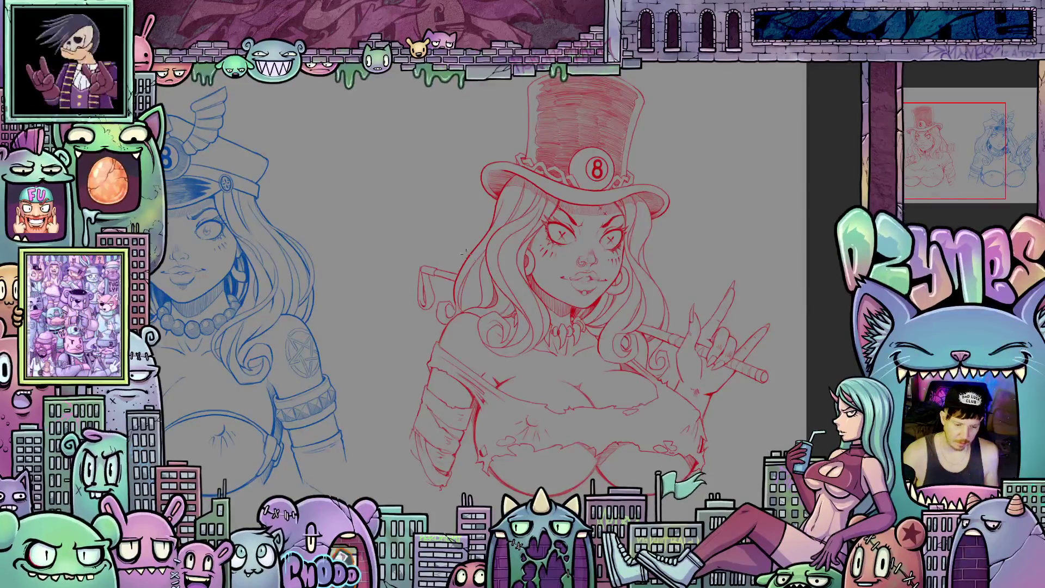
scroll(438, 252, down, 2)
mouse_move(459, 257)
mouse_down()
mouse_move(549, 281)
mouse_move(555, 240)
mouse_up()
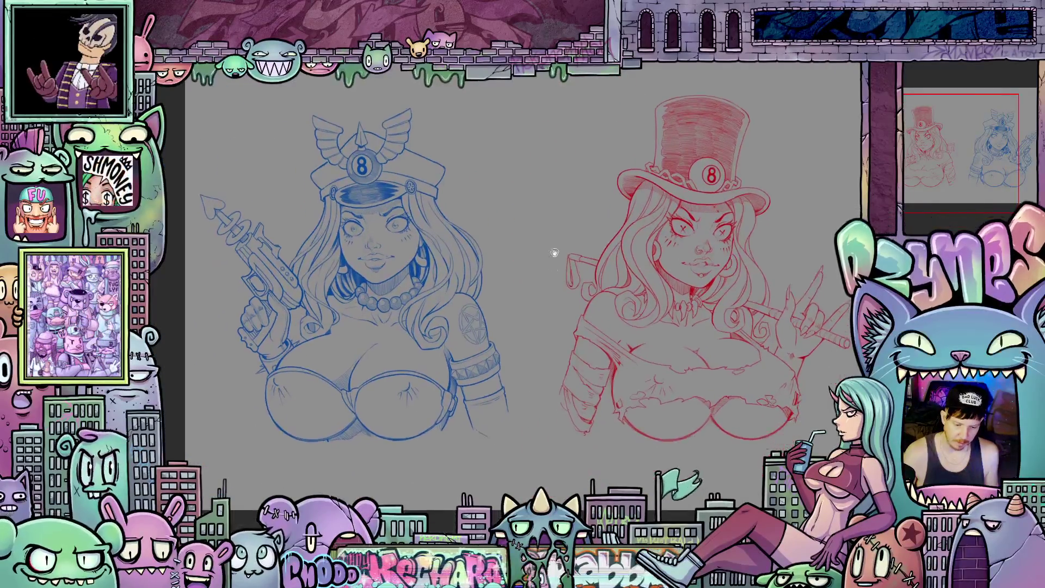
scroll(576, 416, up, 3)
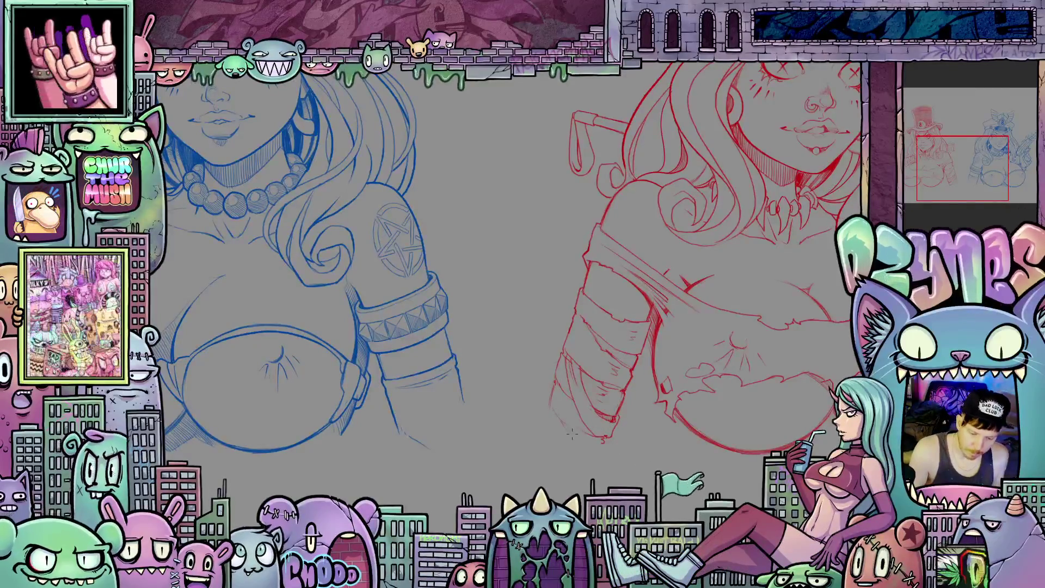
mouse_move(698, 447)
mouse_down()
mouse_move(602, 433)
mouse_move(753, 406)
mouse_move(735, 422)
mouse_move(564, 348)
mouse_up()
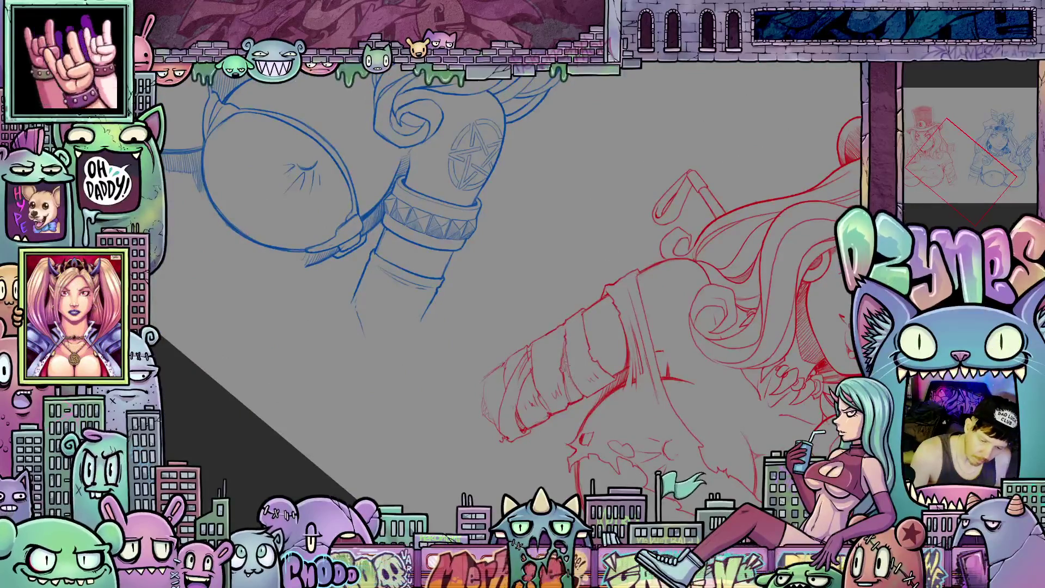
mouse_move(570, 372)
mouse_down()
mouse_move(716, 384)
mouse_move(690, 410)
mouse_move(694, 457)
mouse_move(542, 408)
mouse_up()
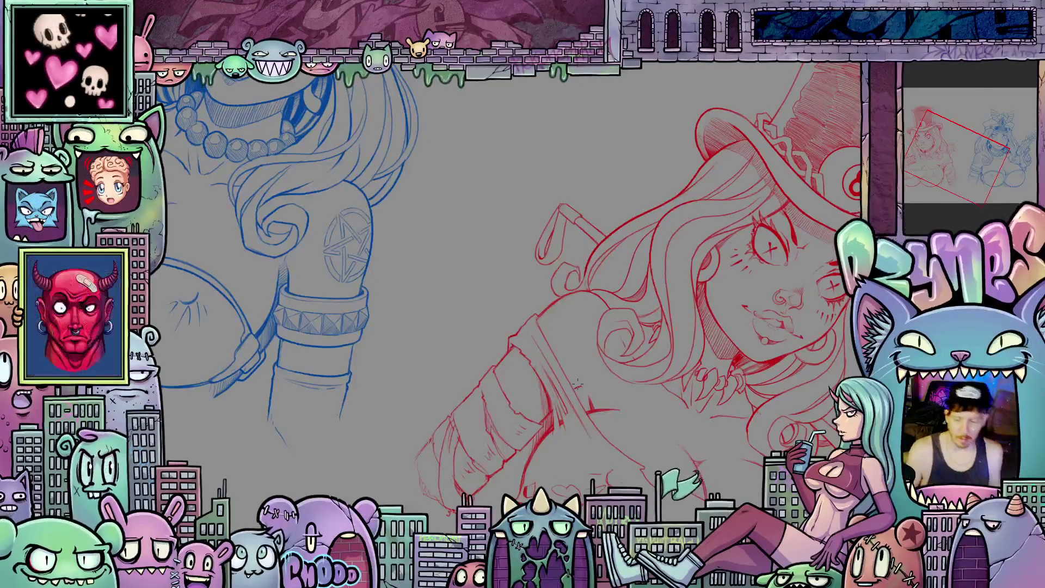
scroll(619, 459, down, 3)
drag(619, 459, 661, 462)
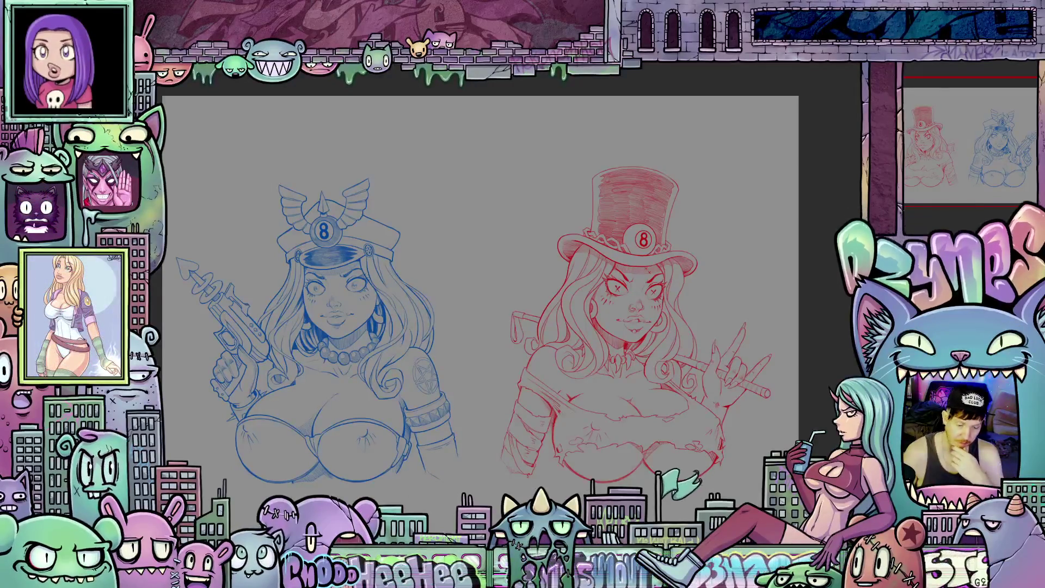
scroll(544, 453, up, 3)
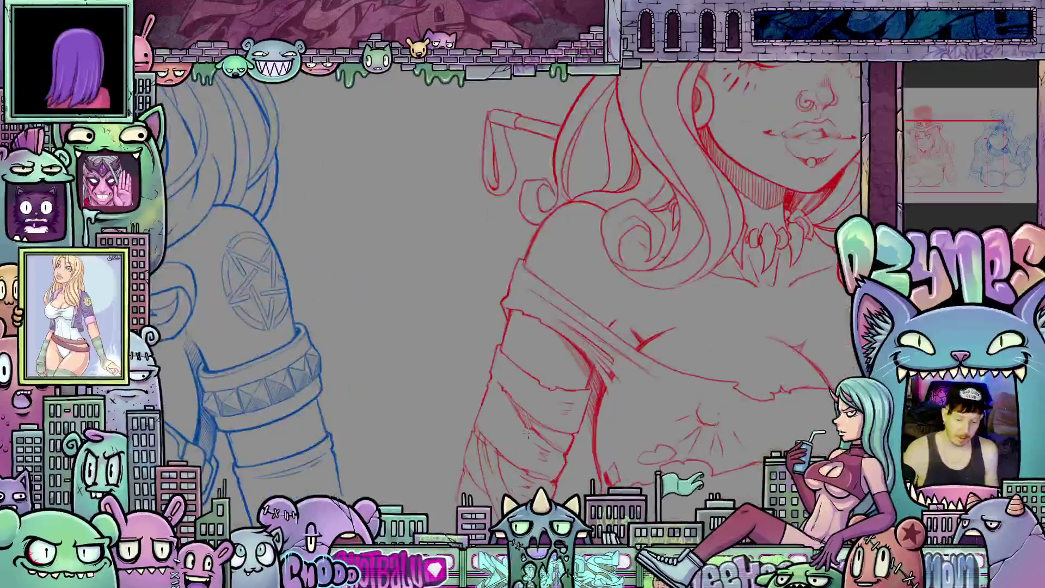
mouse_move(732, 421)
mouse_down()
mouse_move(575, 469)
mouse_move(524, 413)
mouse_up()
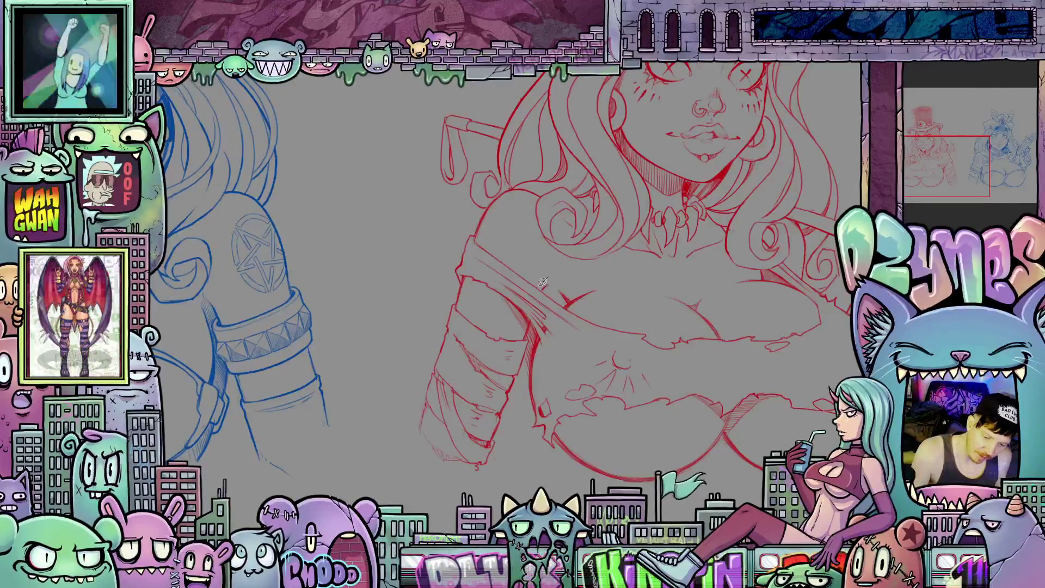
mouse_move(547, 277)
mouse_down()
mouse_move(476, 461)
mouse_move(509, 452)
mouse_move(547, 280)
mouse_up()
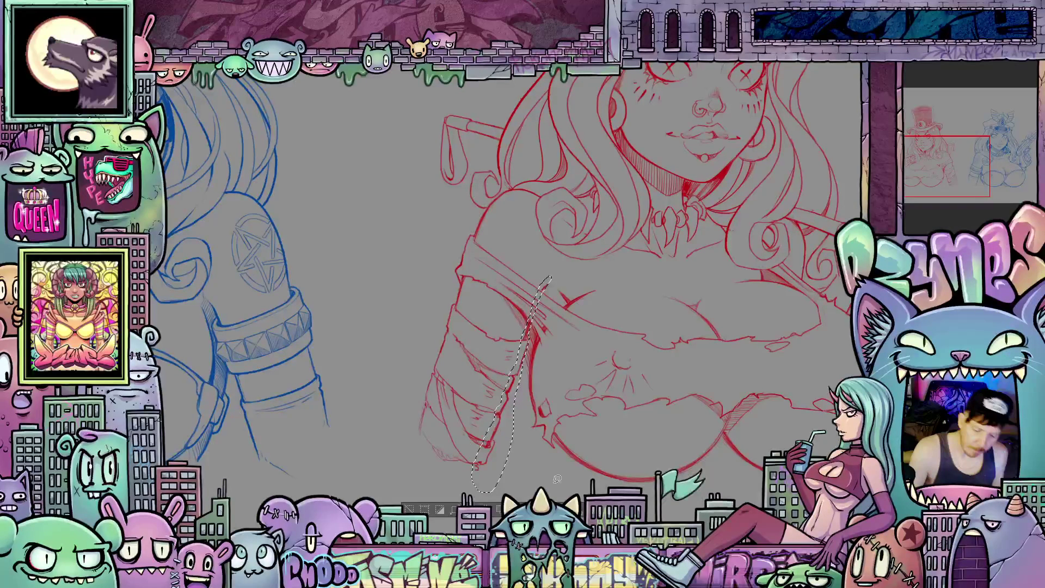
Step: Shift the lassoed bandaged arm a few pixels right and down, commit it, and zoom out
key(ctrl+t)
key(Right)
key(Right)
key(Right)
key(Right)
key(Down)
key(Right)
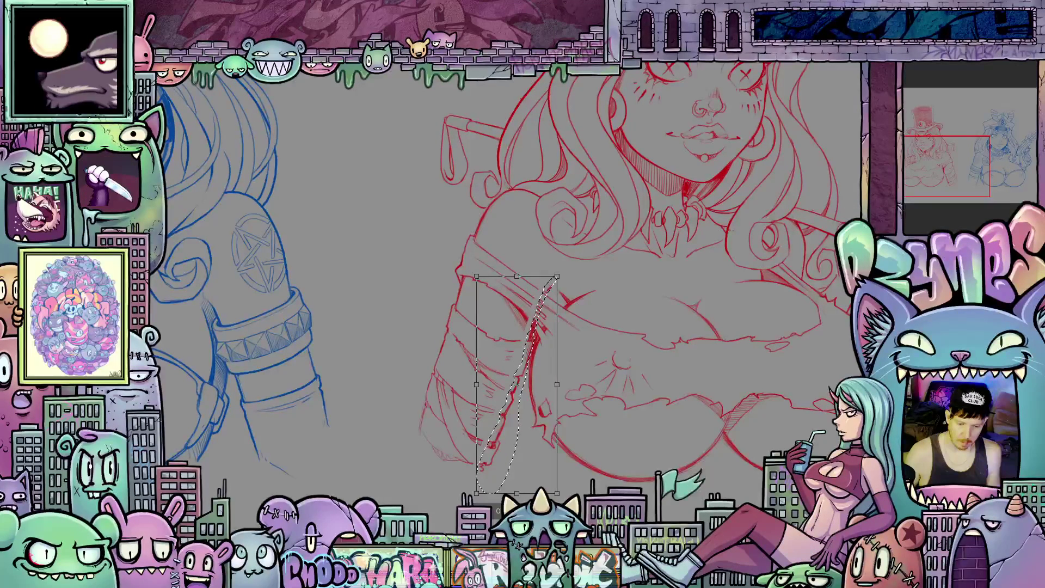
key(Left)
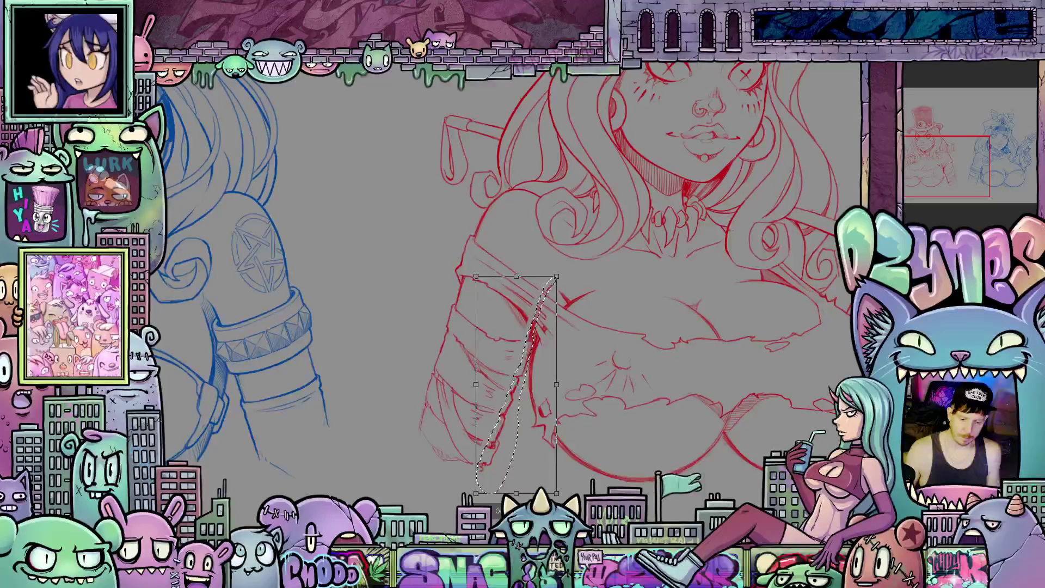
key(Return)
scroll(623, 414, down, 2)
scroll(623, 415, down, 1)
scroll(662, 435, down, 1)
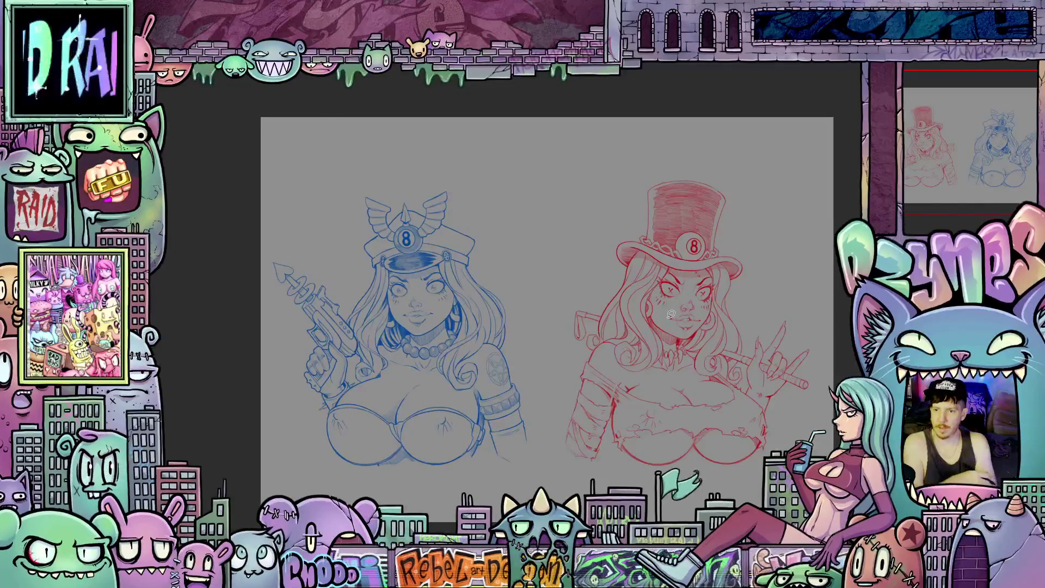
Step: Zoom in and rotate the view to line up with the red girl's bandaged forearm
scroll(709, 352, up, 6)
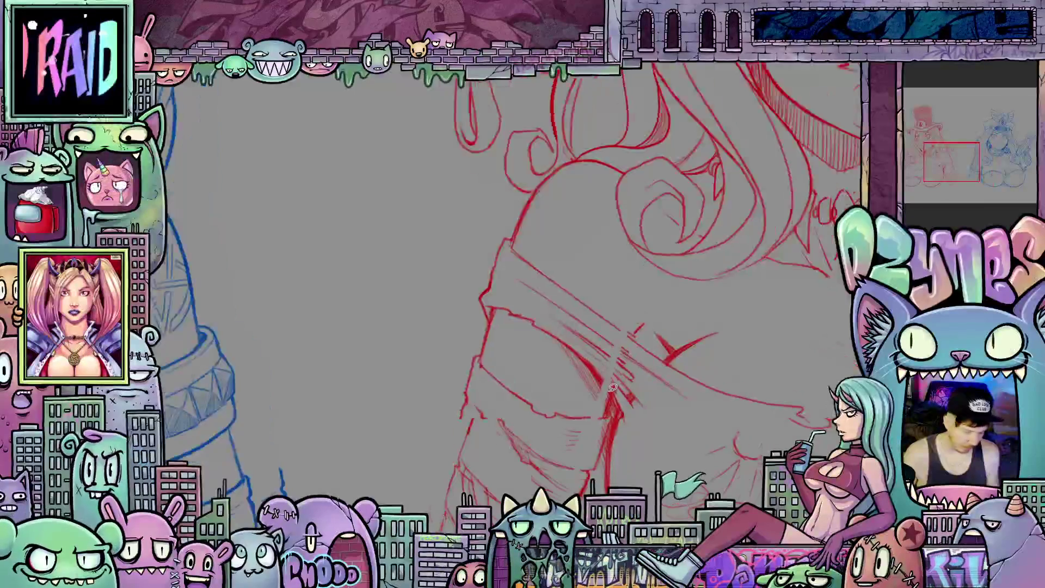
drag(613, 387, 564, 382)
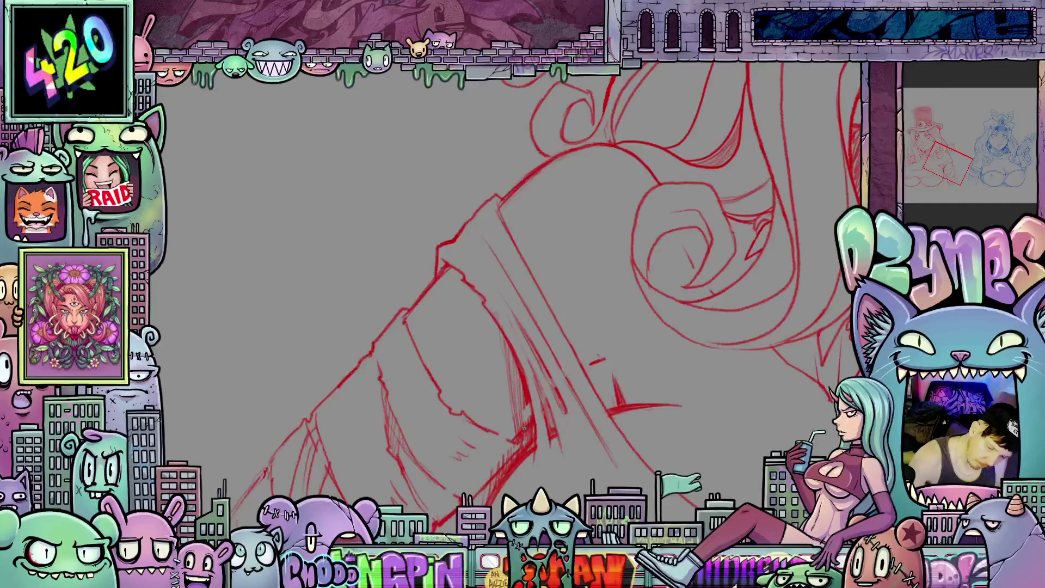
drag(571, 512, 550, 489)
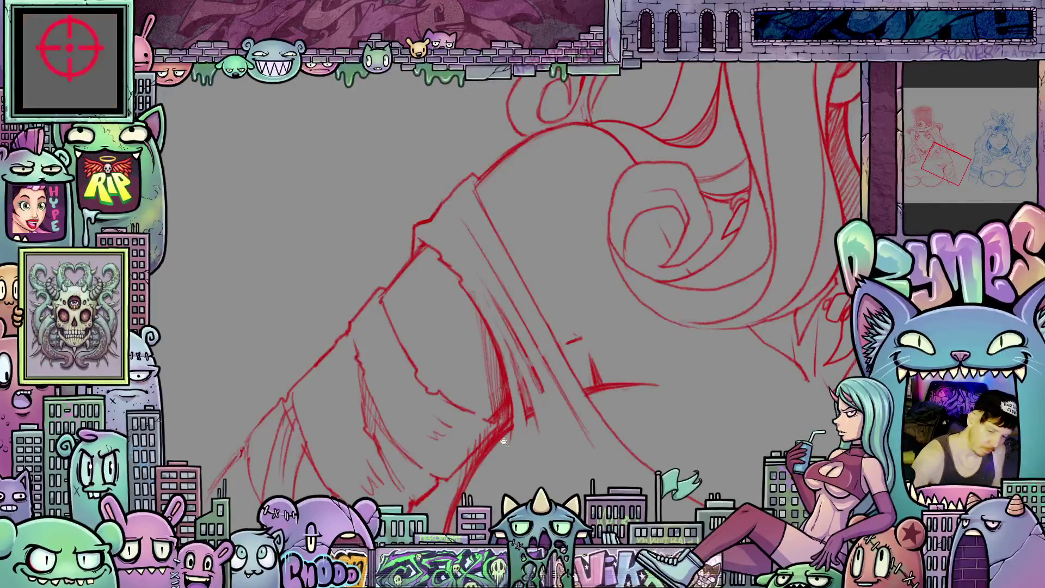
key(-)
key(-)
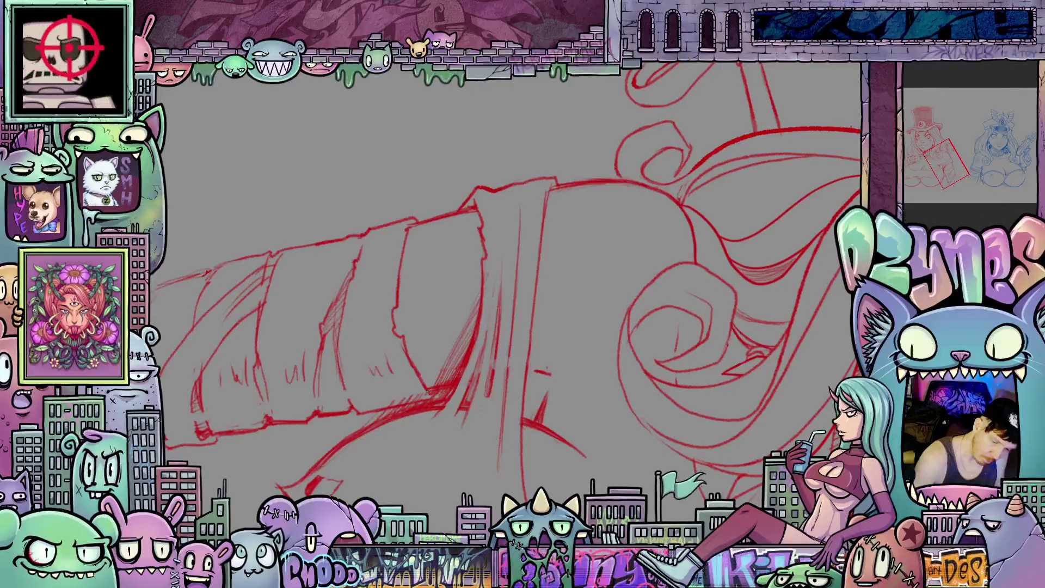
mouse_move(542, 417)
mouse_down()
mouse_move(566, 381)
mouse_move(613, 408)
mouse_move(578, 384)
mouse_up()
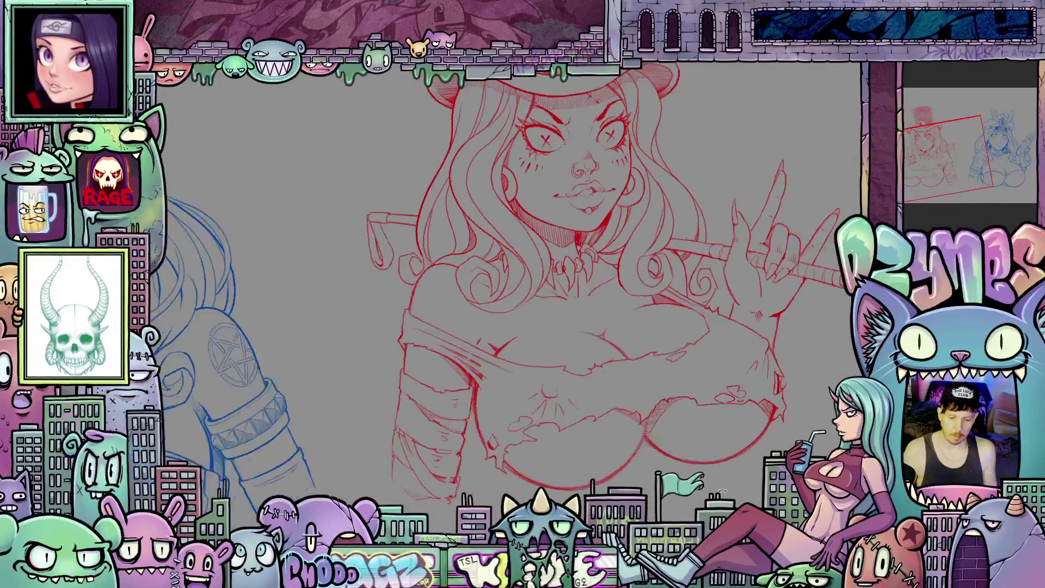
Step: Zoom onto the red girl's raised horned-gesture hand and lasso its fingers
scroll(723, 491, down, 5)
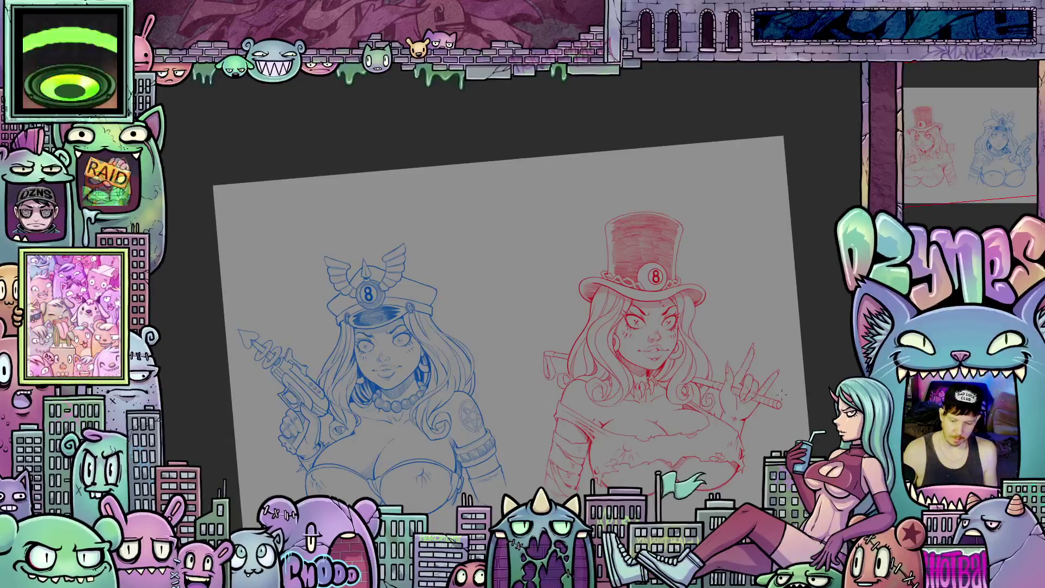
scroll(784, 395, up, 1)
scroll(764, 393, up, 5)
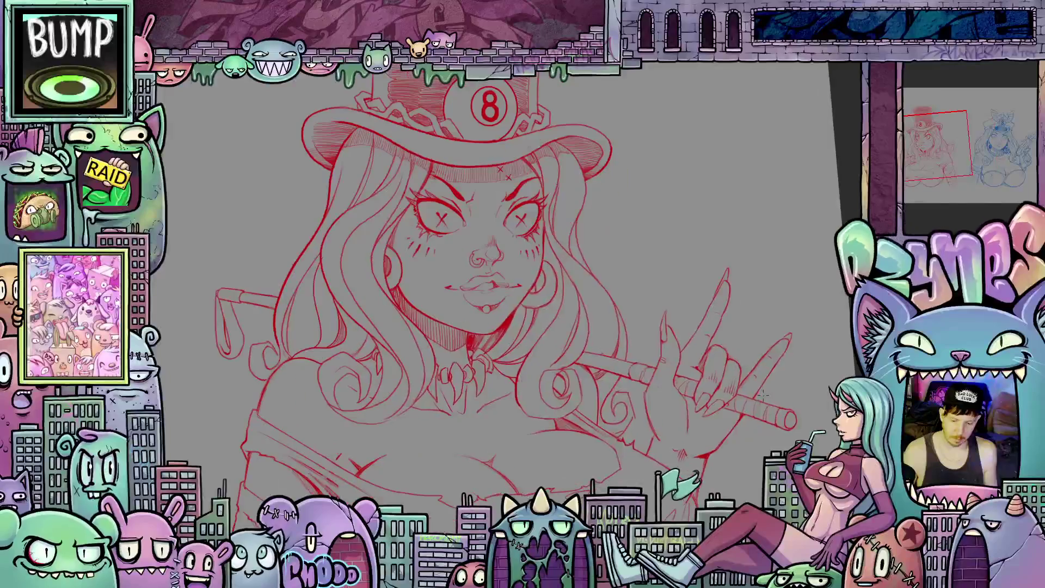
scroll(763, 395, up, 1)
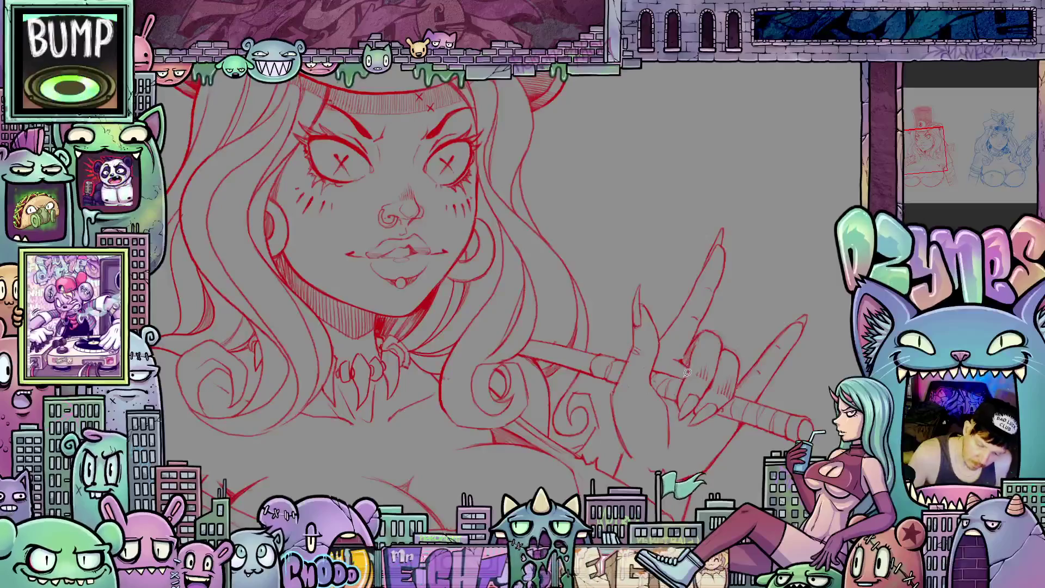
mouse_move(682, 384)
mouse_down()
mouse_move(687, 438)
mouse_move(707, 433)
mouse_move(742, 370)
mouse_move(715, 323)
mouse_move(682, 378)
mouse_up()
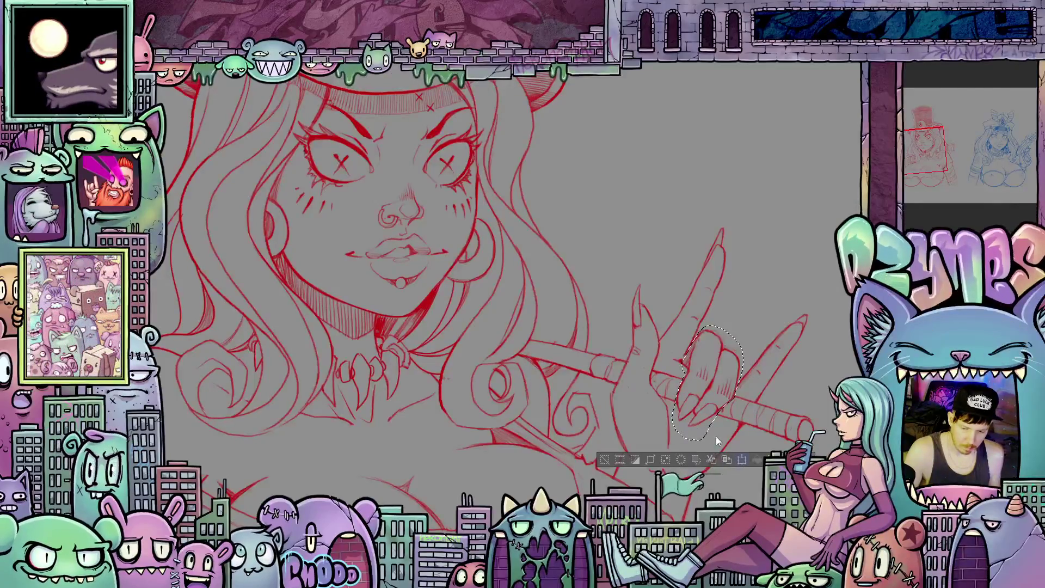
Step: Shrink the selected fingers slightly with Scale/Rotate and commit the change
click(741, 459)
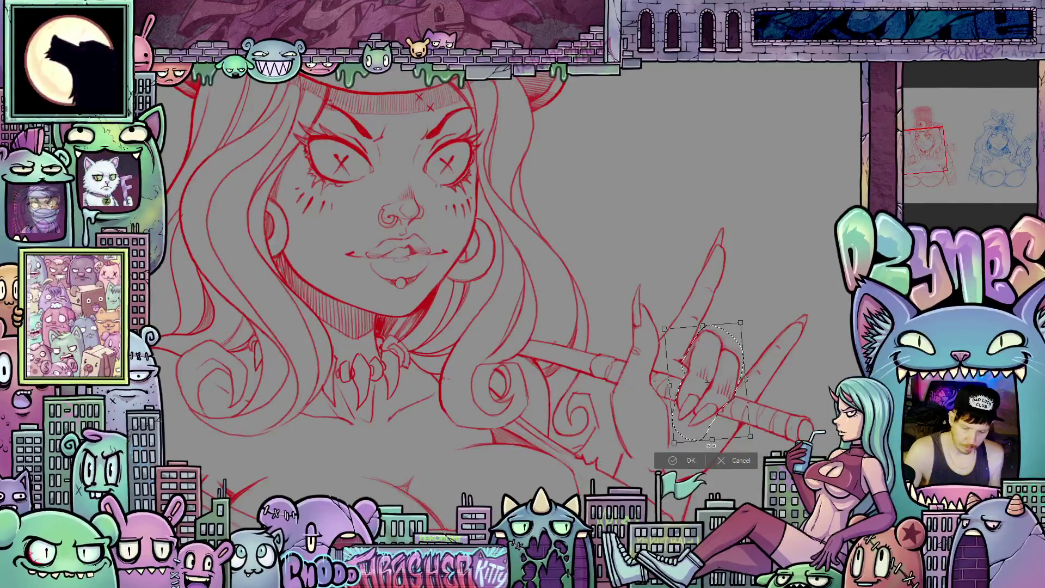
mouse_move(755, 426)
mouse_down()
mouse_move(723, 429)
mouse_move(744, 417)
mouse_up()
key(Return)
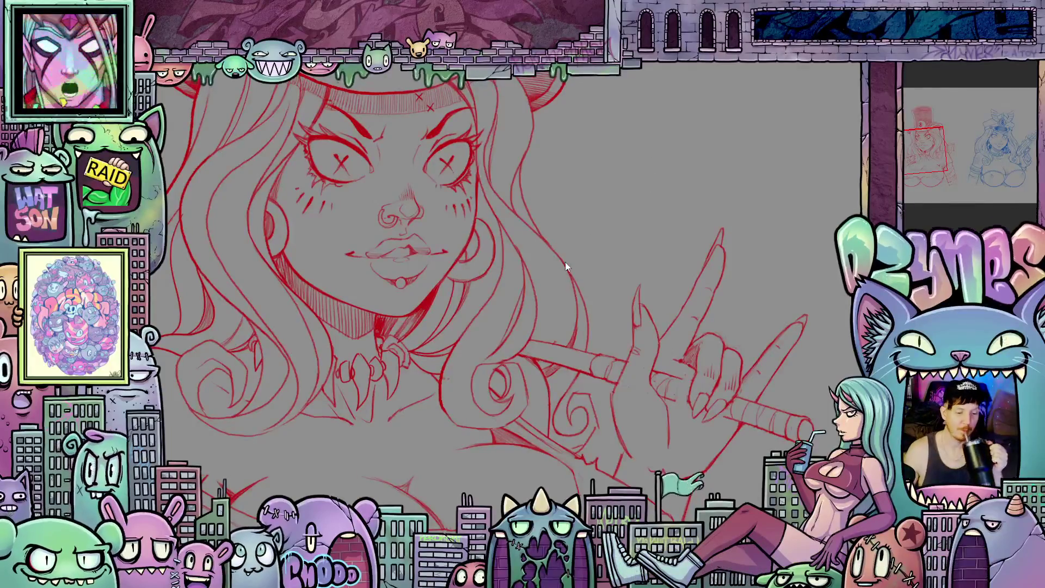
scroll(572, 242, down, 3)
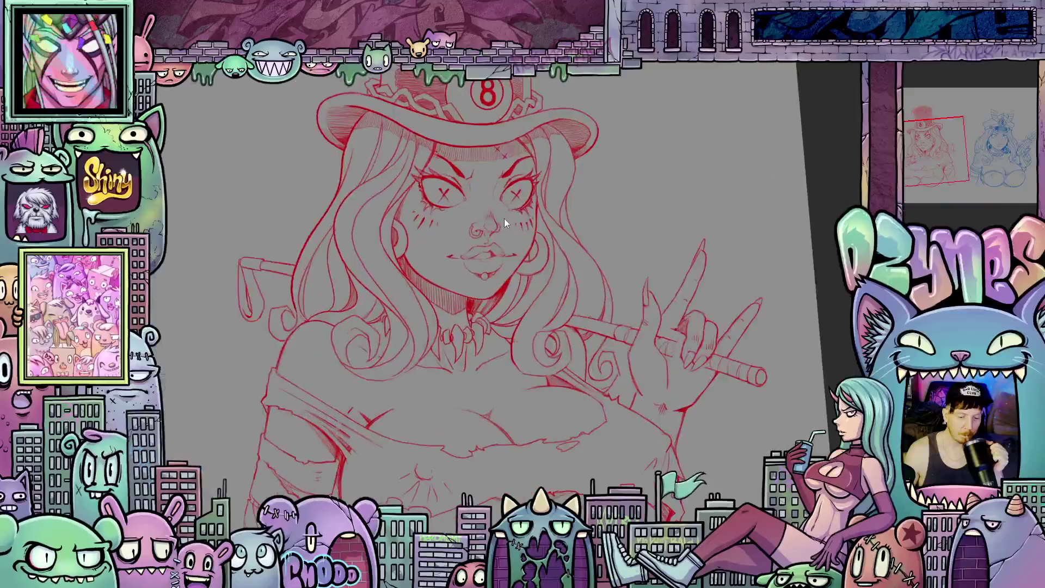
scroll(504, 220, up, 5)
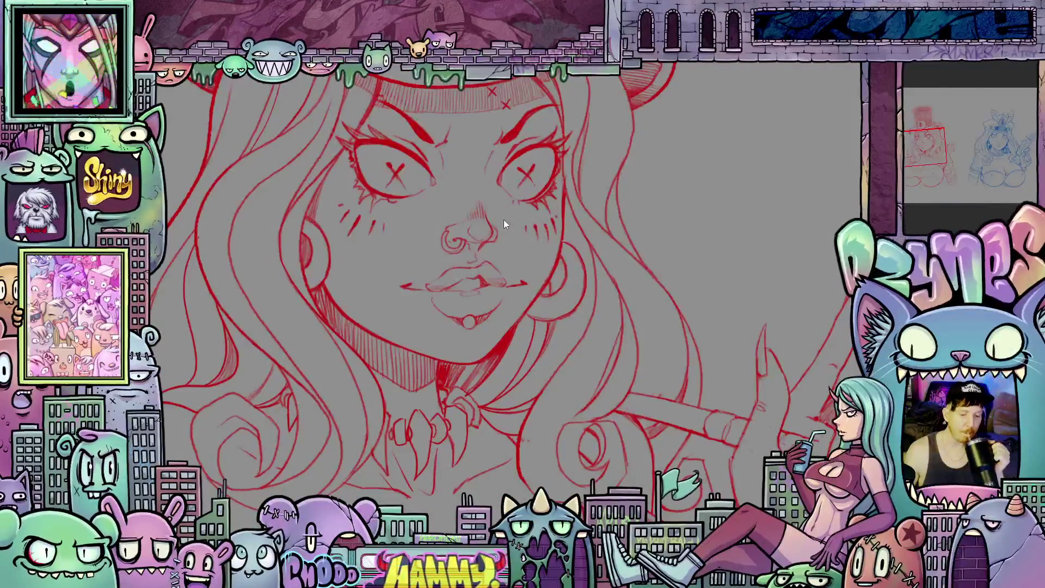
scroll(504, 220, up, 2)
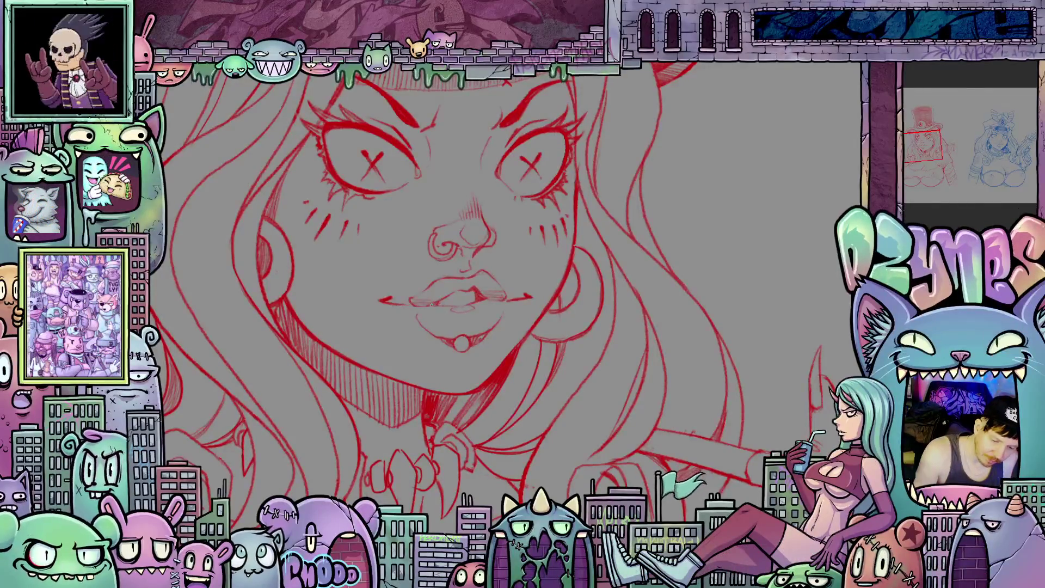
mouse_move(509, 357)
mouse_down()
mouse_move(528, 362)
mouse_move(596, 433)
mouse_move(589, 446)
mouse_up()
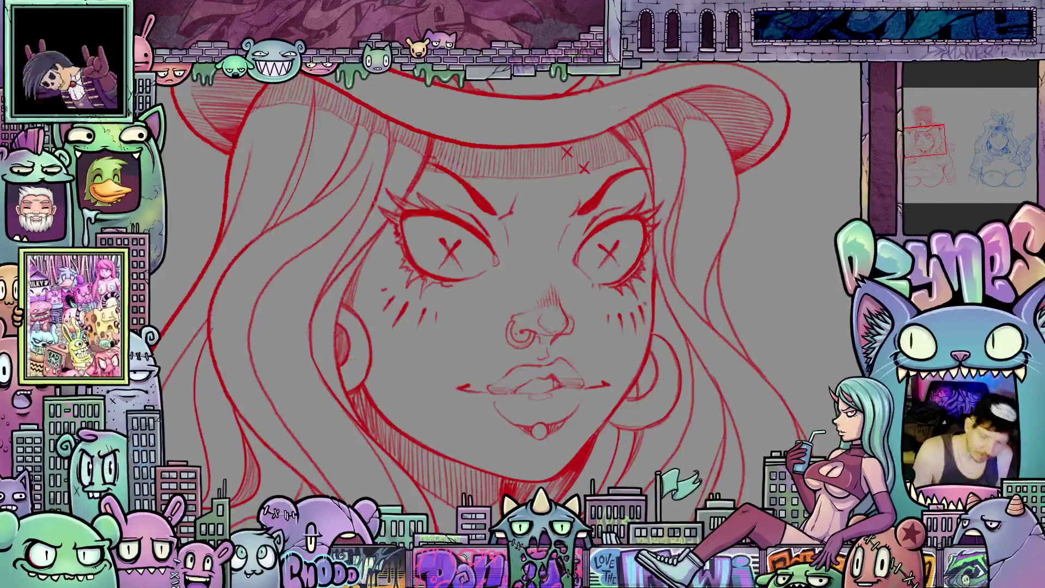
drag(622, 452, 687, 418)
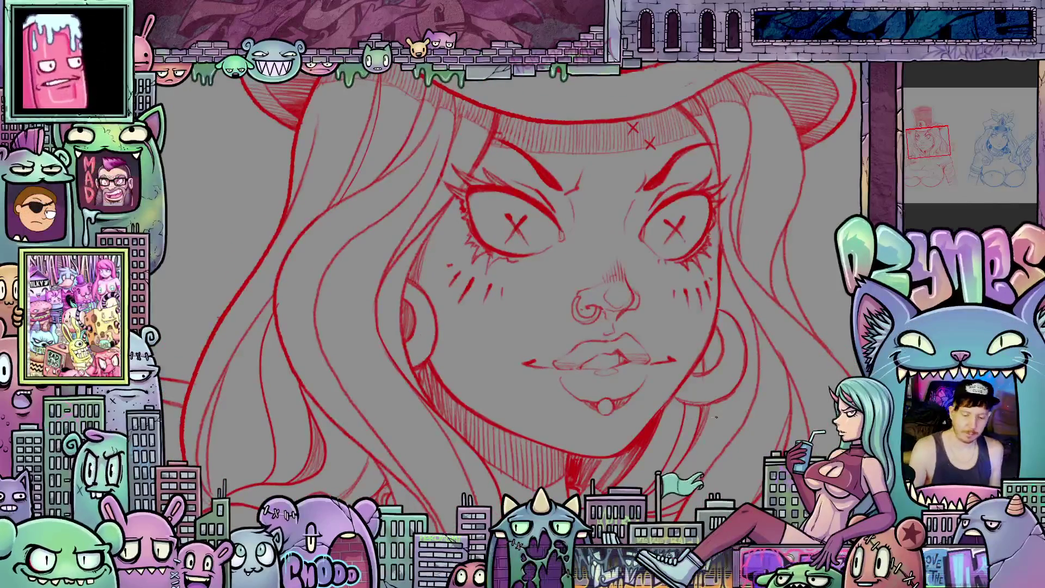
key(r)
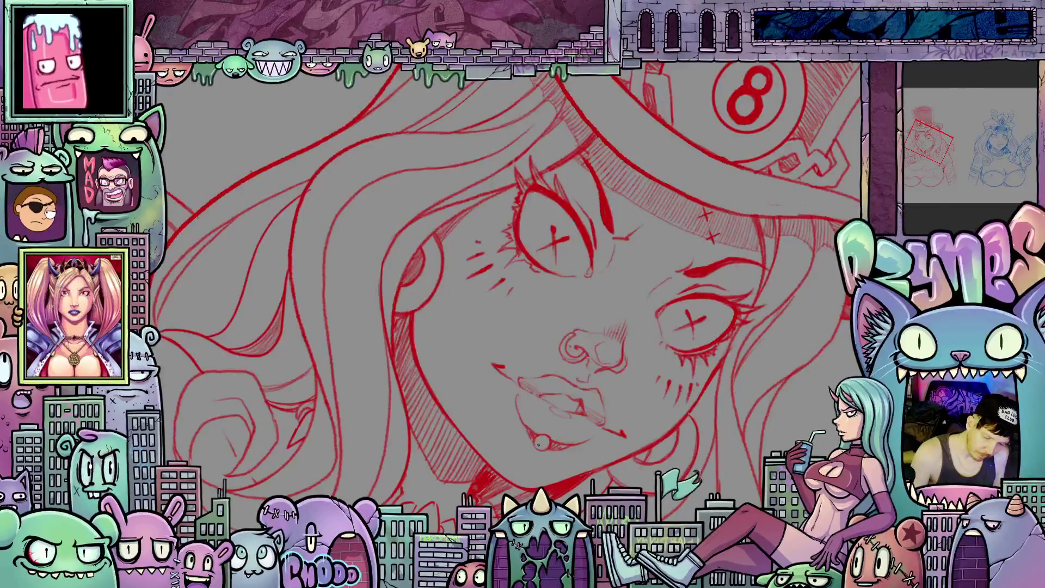
key(r)
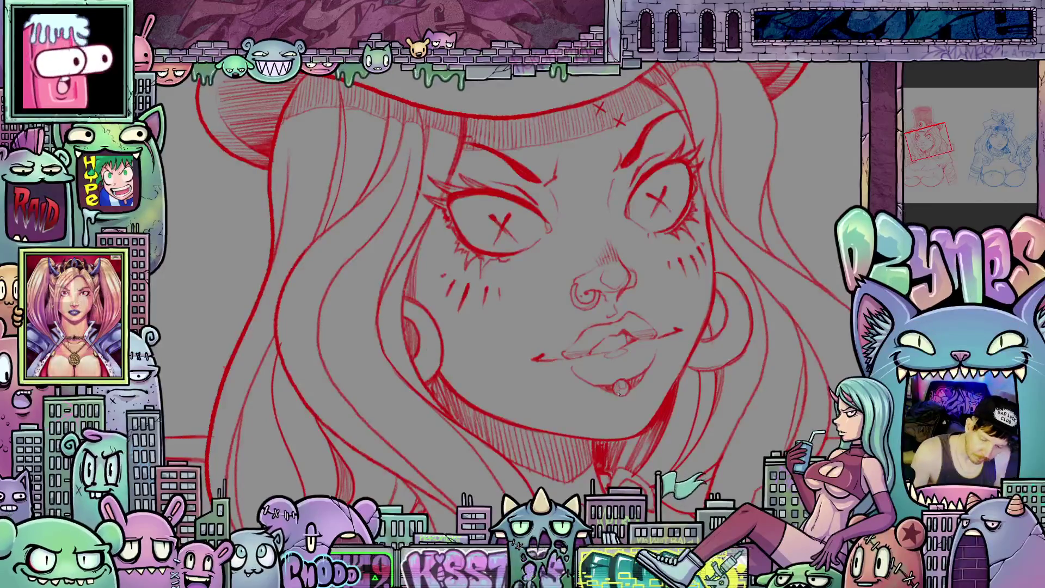
drag(659, 405, 637, 422)
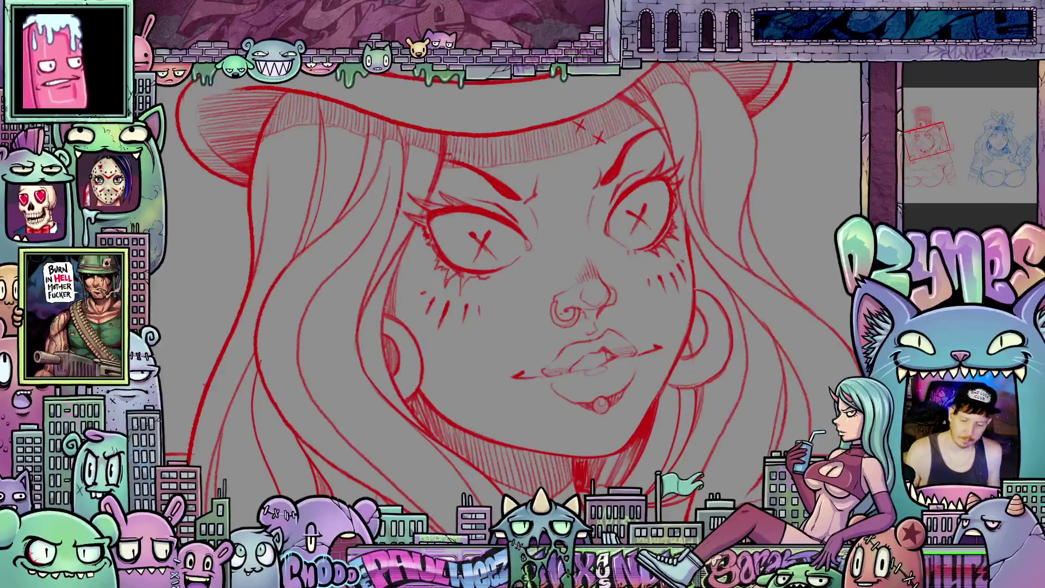
scroll(661, 343, down, 3)
scroll(662, 328, up, 4)
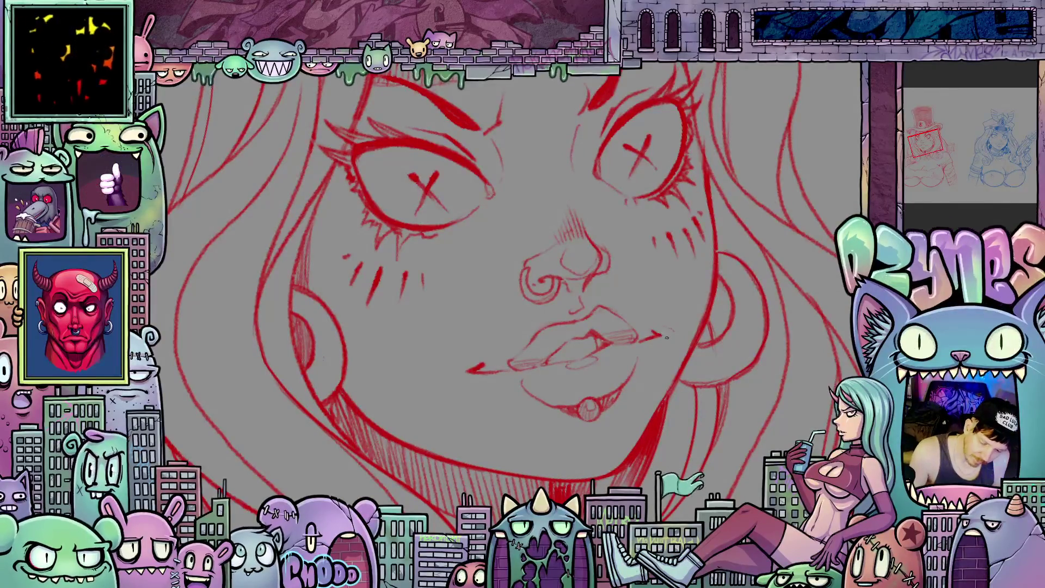
scroll(672, 333, left, 4)
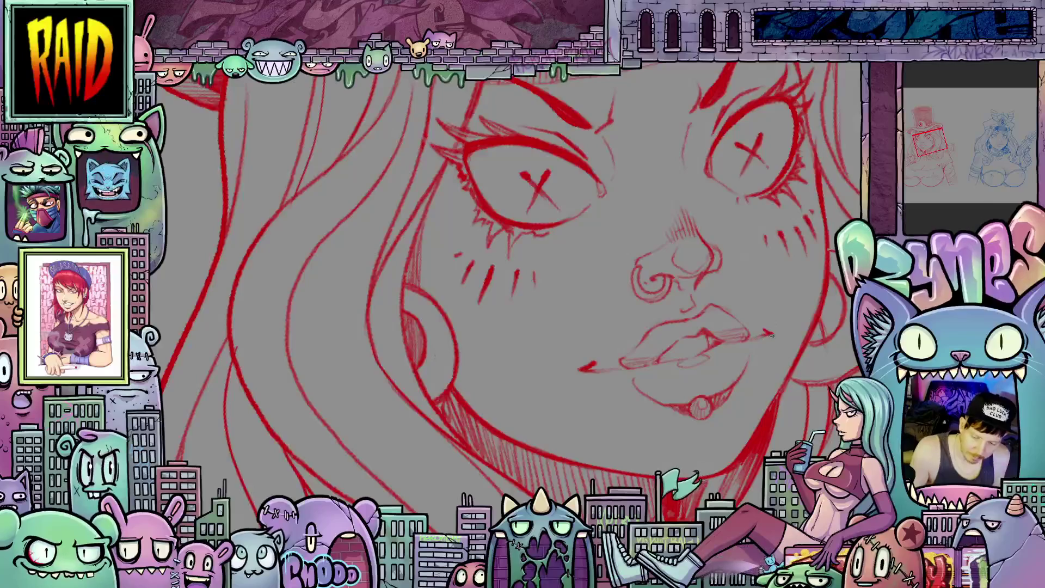
scroll(833, 345, down, 5)
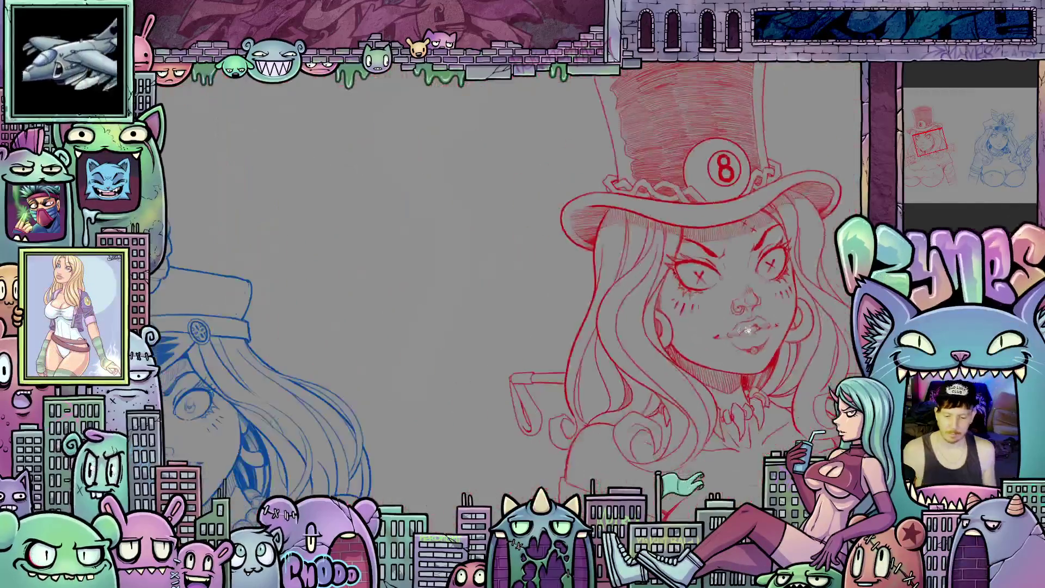
scroll(810, 337, up, 2)
drag(801, 336, 730, 333)
scroll(687, 426, up, 4)
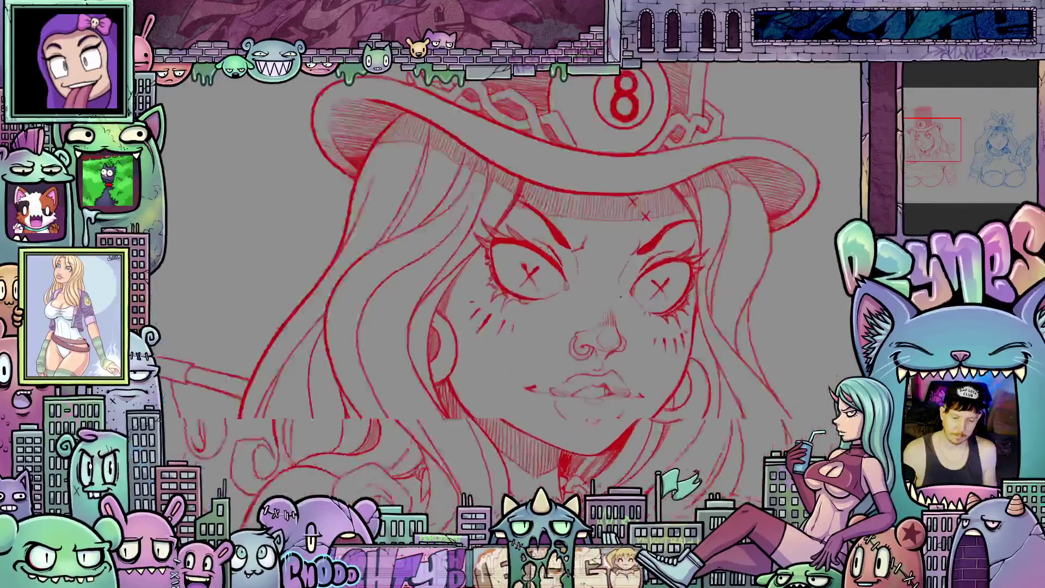
drag(687, 426, 554, 280)
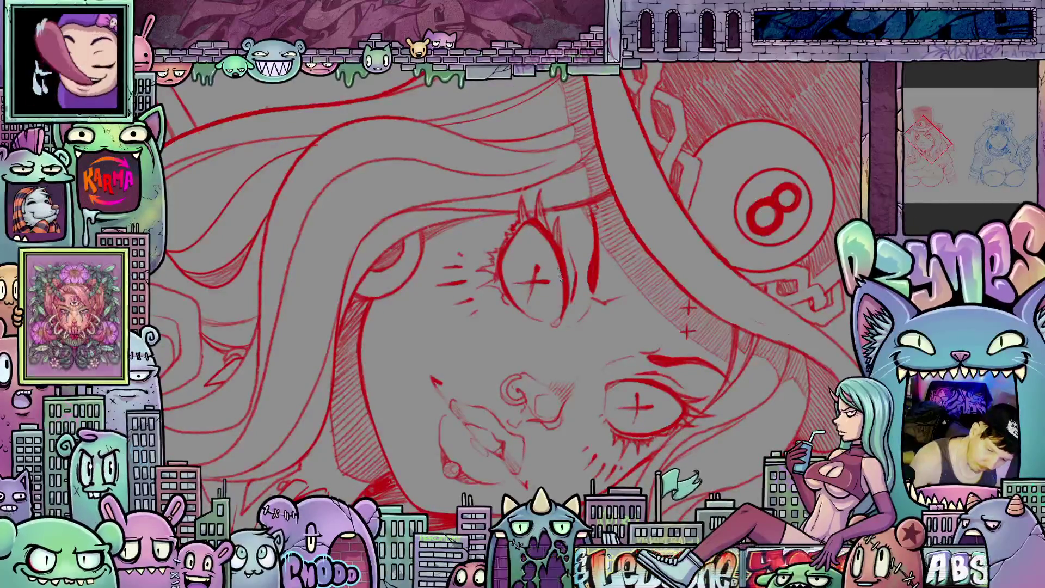
drag(522, 227, 456, 246)
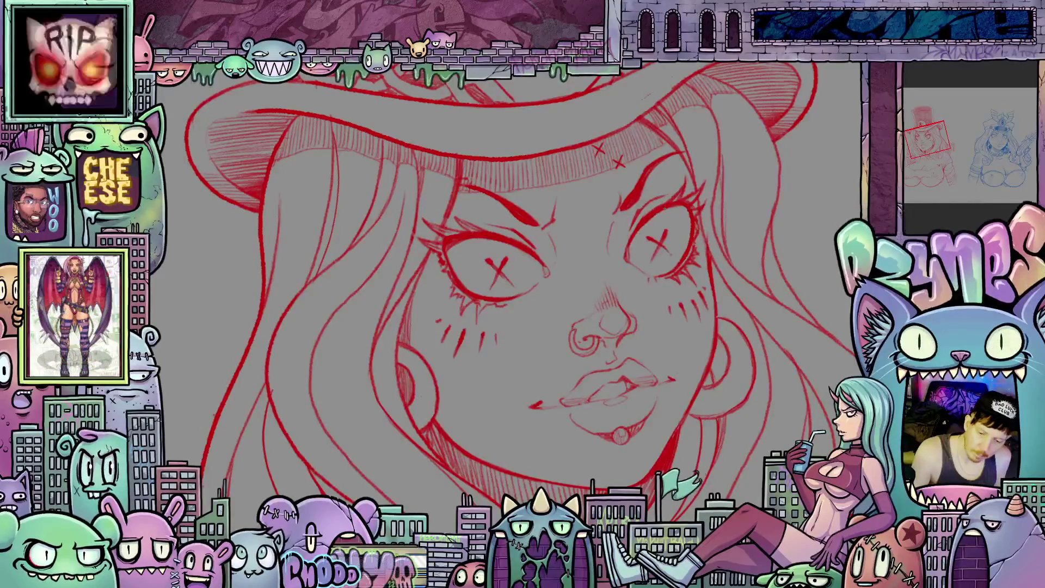
drag(724, 359, 735, 316)
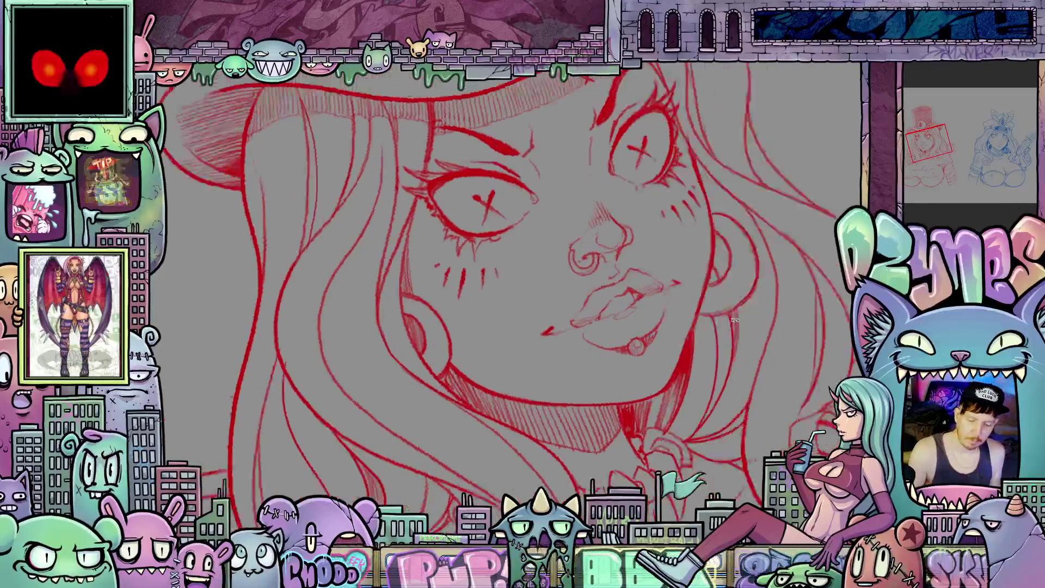
key(Escape)
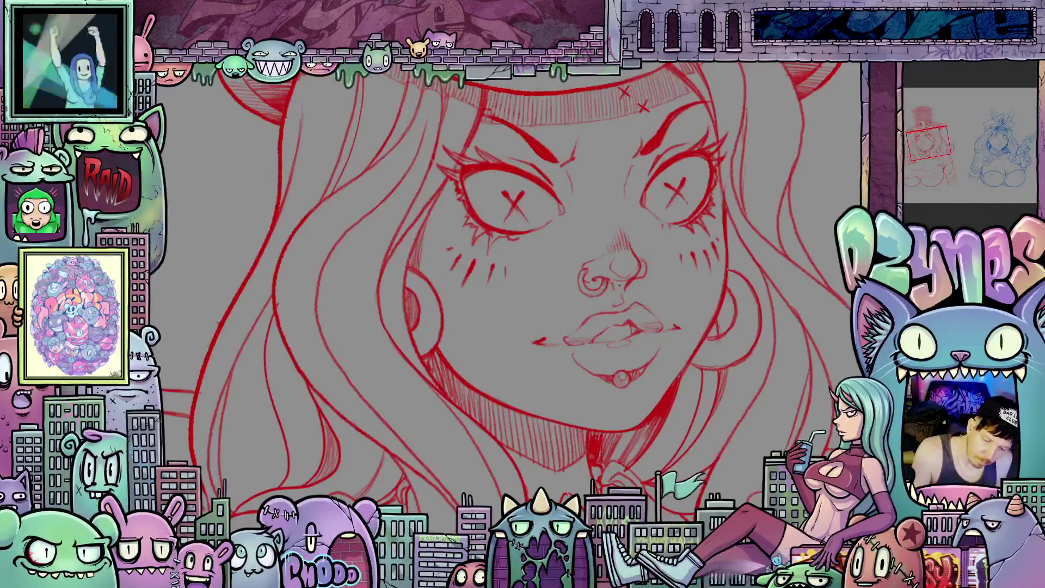
drag(677, 325, 648, 384)
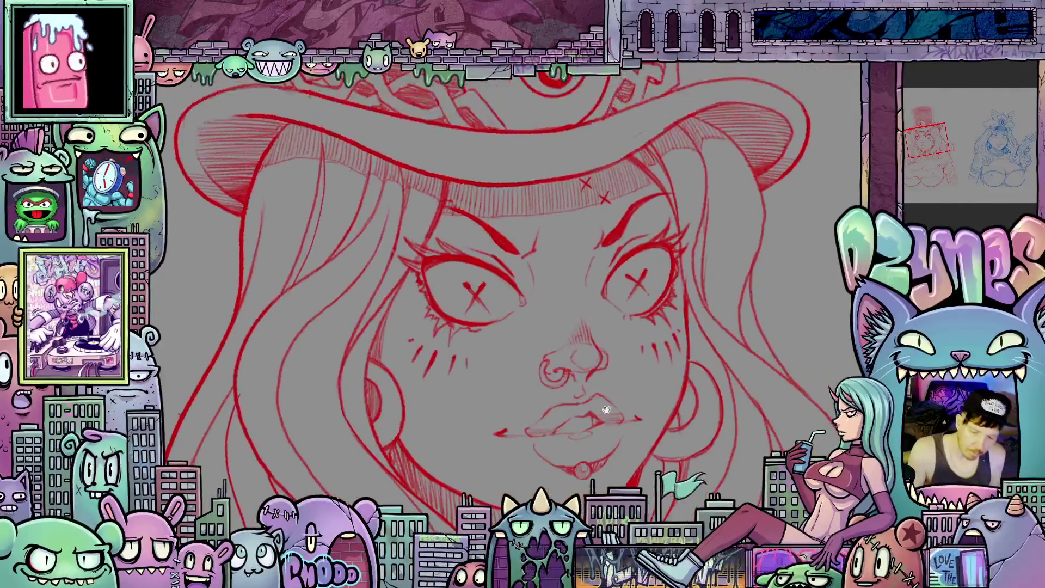
drag(577, 314, 606, 329)
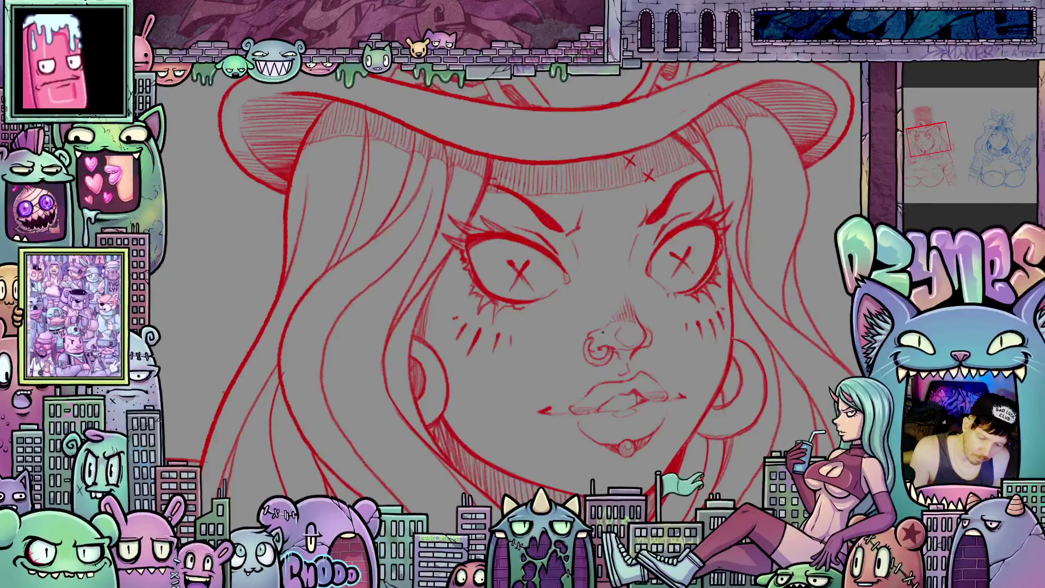
drag(635, 356, 635, 320)
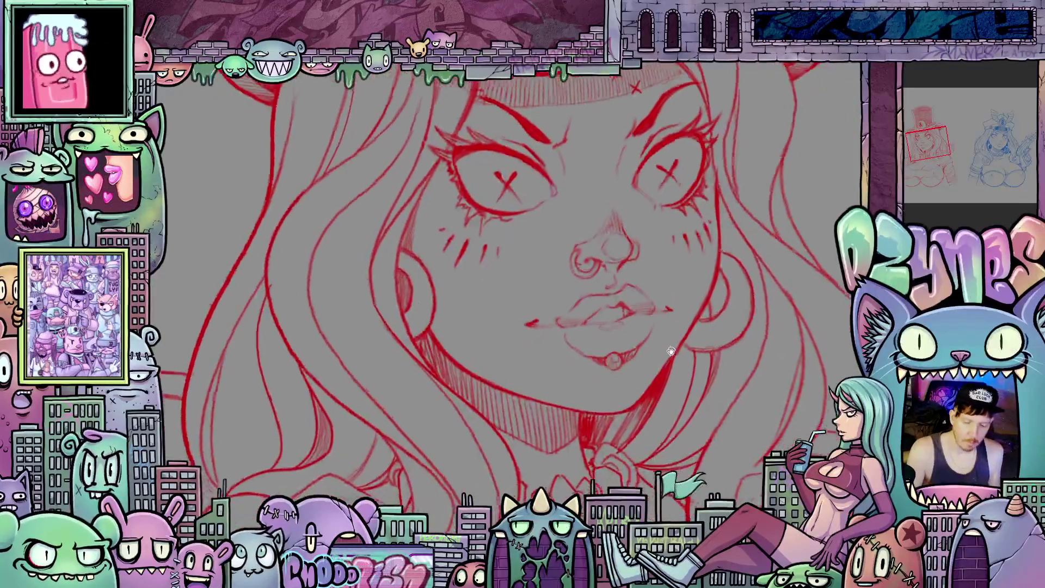
drag(670, 365, 673, 390)
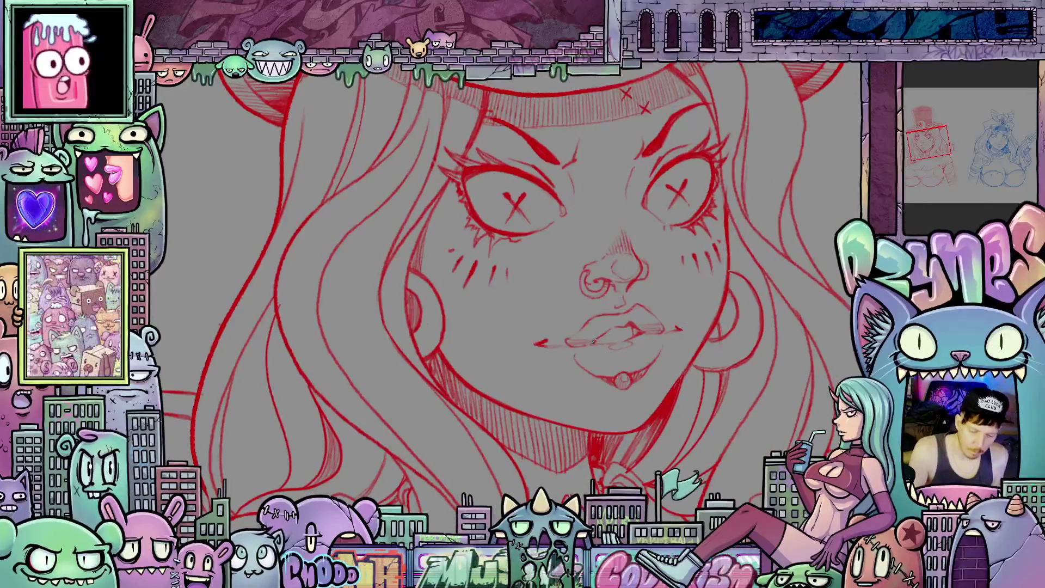
mouse_move(702, 413)
mouse_down()
mouse_move(704, 384)
mouse_move(721, 400)
mouse_up()
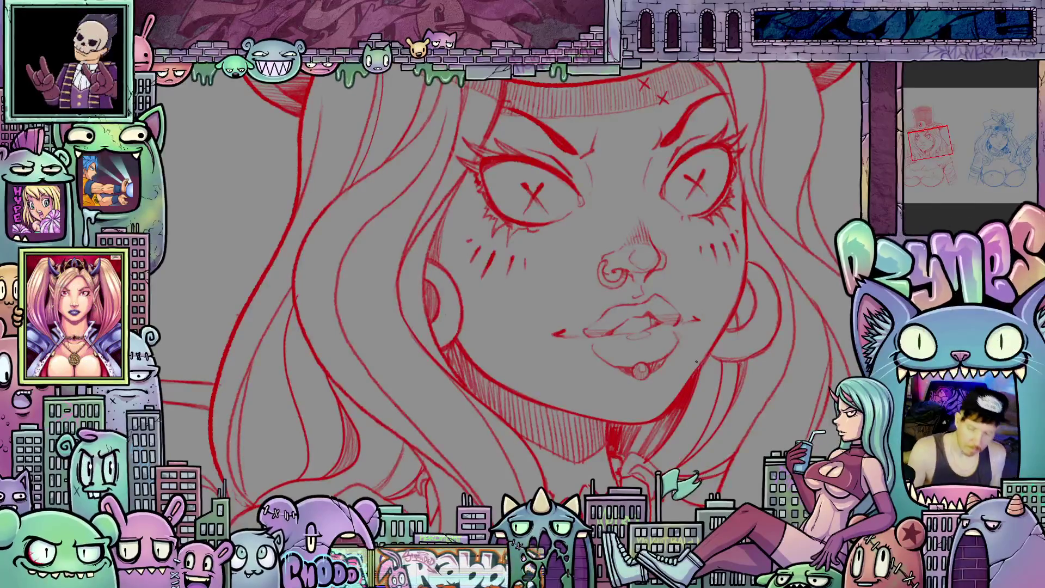
scroll(696, 361, down, 5)
drag(696, 361, 708, 315)
Step: Mirror the view to check proportions, glance at the blue girl, then zoom onto the red top hat
scroll(702, 326, down, 3)
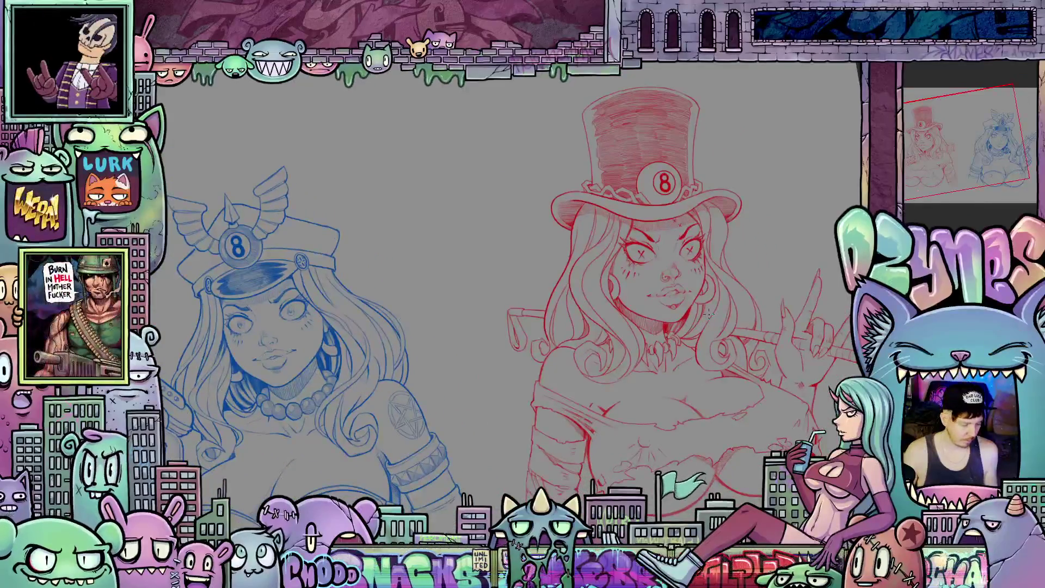
key(h)
scroll(721, 386, up, 3)
mouse_move(721, 387)
mouse_down()
mouse_move(700, 360)
mouse_move(694, 392)
mouse_up()
scroll(690, 422, up, 3)
scroll(554, 340, up, 5)
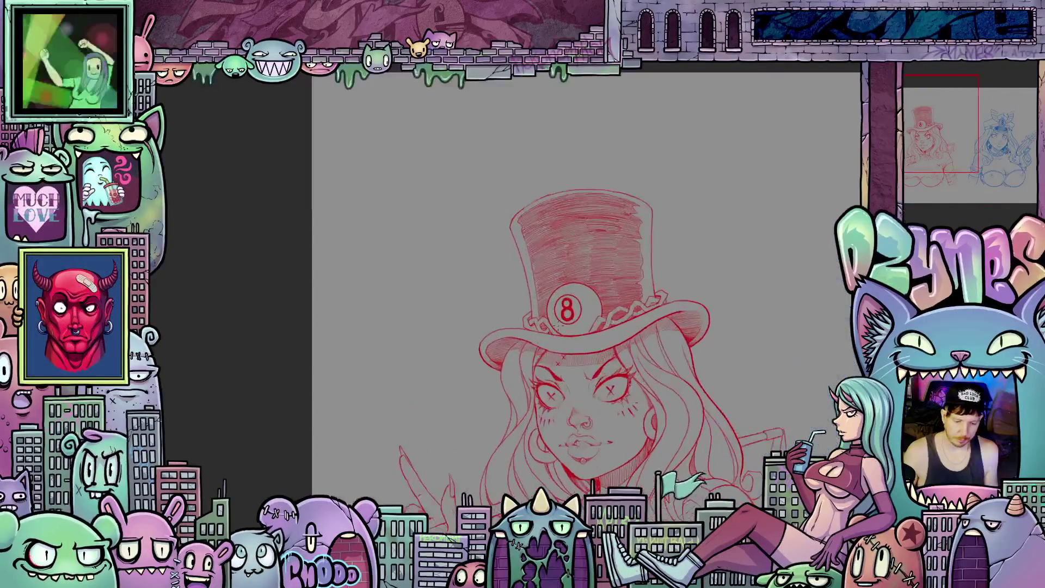
drag(720, 370, 758, 325)
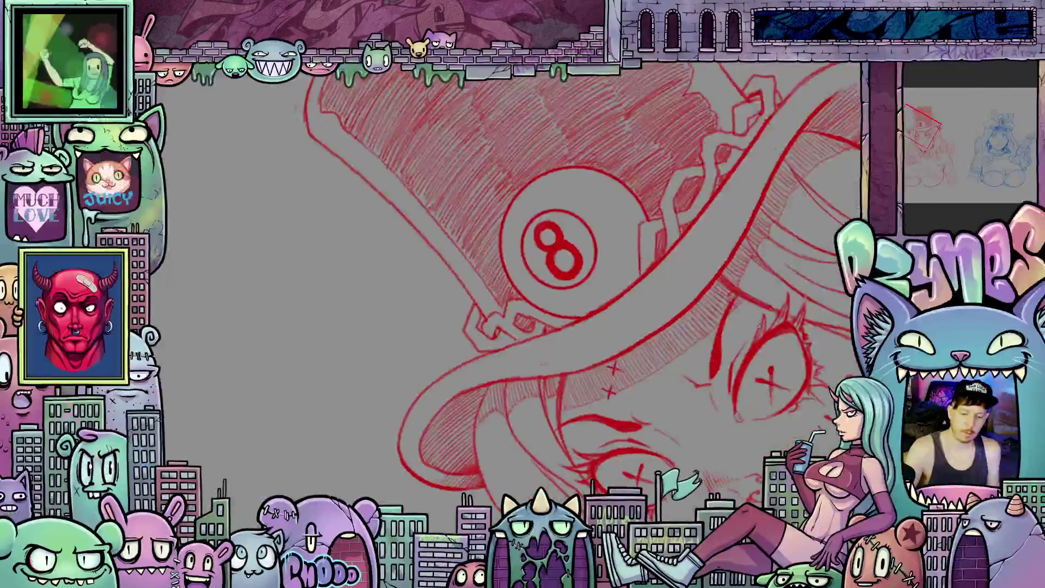
scroll(744, 311, down, 5)
mouse_move(921, 269)
mouse_down()
mouse_move(473, 480)
mouse_move(524, 458)
mouse_up()
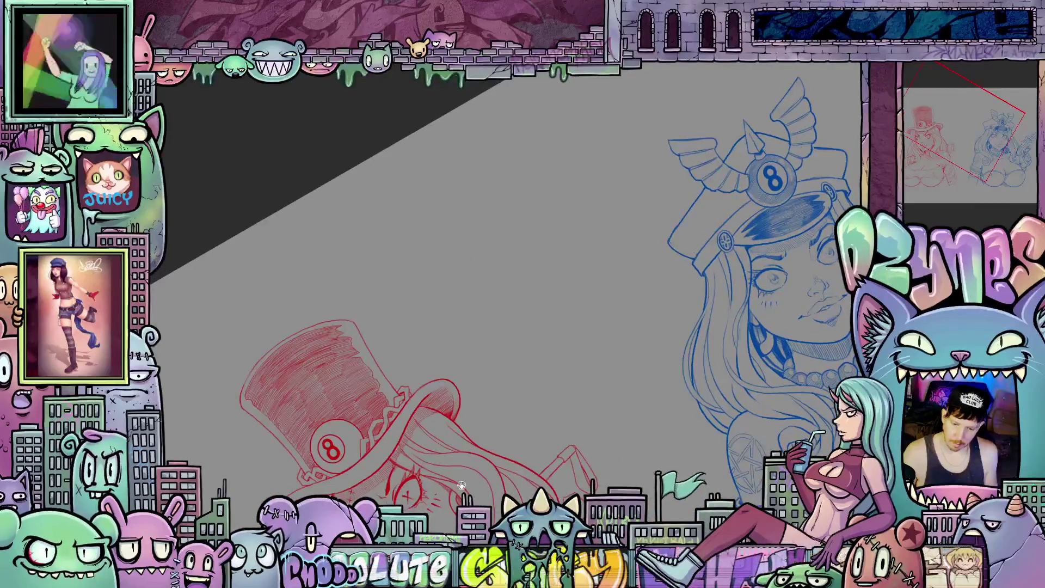
scroll(536, 381, up, 2)
mouse_move(536, 381)
mouse_down()
mouse_move(550, 391)
mouse_move(478, 484)
mouse_move(397, 365)
mouse_up()
scroll(550, 390, up, 2)
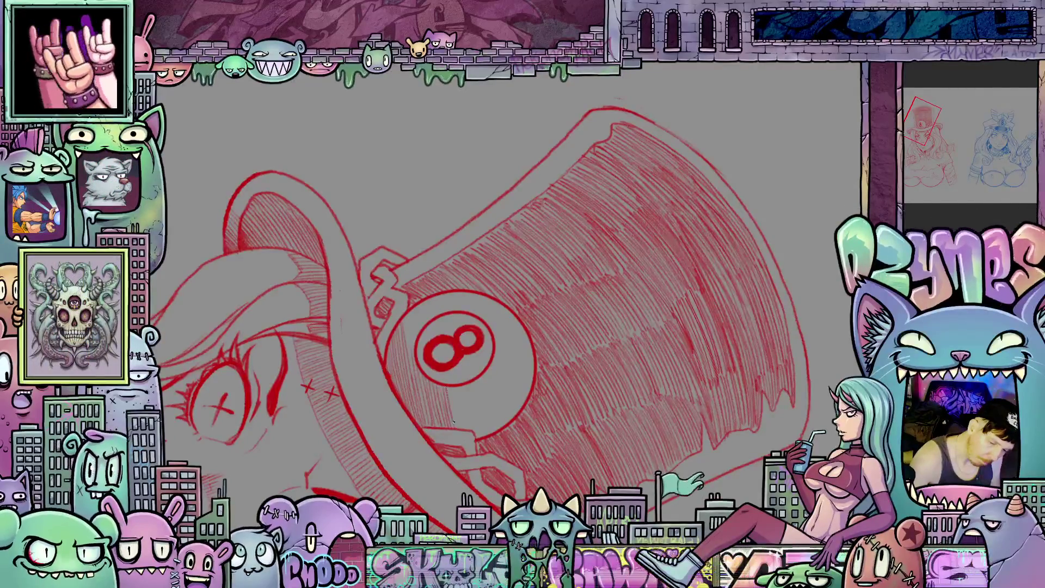
Step: Add thin red pencil hatching on the top hat right of the 8-ball
mouse_move(459, 398)
mouse_down()
mouse_move(410, 408)
mouse_move(403, 360)
mouse_up()
mouse_move(417, 408)
mouse_down()
mouse_move(406, 355)
mouse_move(418, 369)
mouse_move(419, 344)
mouse_up()
mouse_move(437, 400)
mouse_down()
mouse_move(433, 381)
mouse_move(442, 383)
mouse_move(415, 282)
mouse_up()
drag(431, 346, 423, 322)
drag(438, 378, 428, 343)
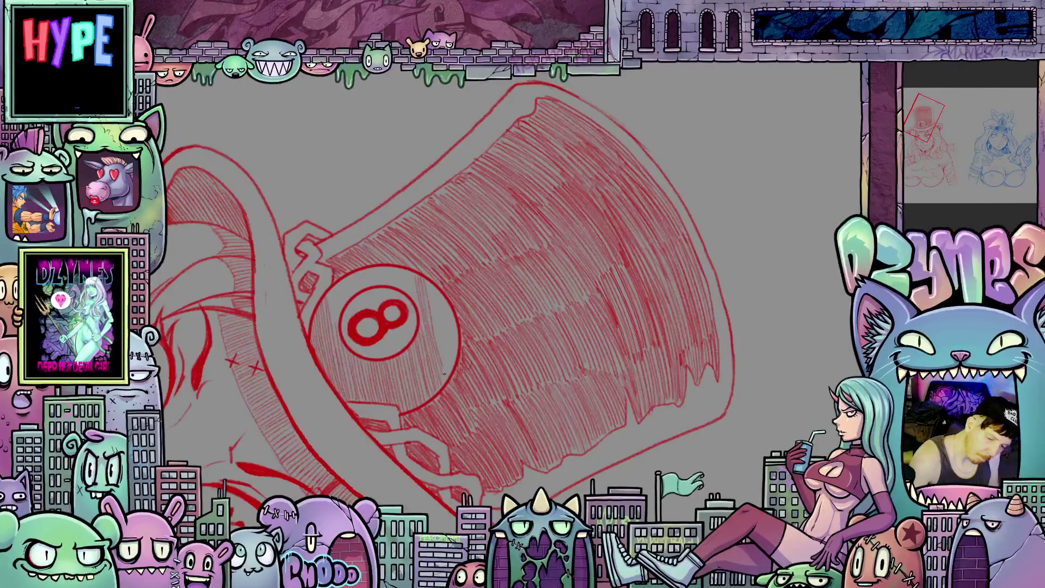
mouse_move(445, 376)
mouse_down()
mouse_move(426, 280)
mouse_move(435, 312)
mouse_up()
mouse_move(435, 309)
mouse_down()
mouse_move(430, 283)
mouse_move(436, 291)
mouse_up()
drag(452, 365, 448, 341)
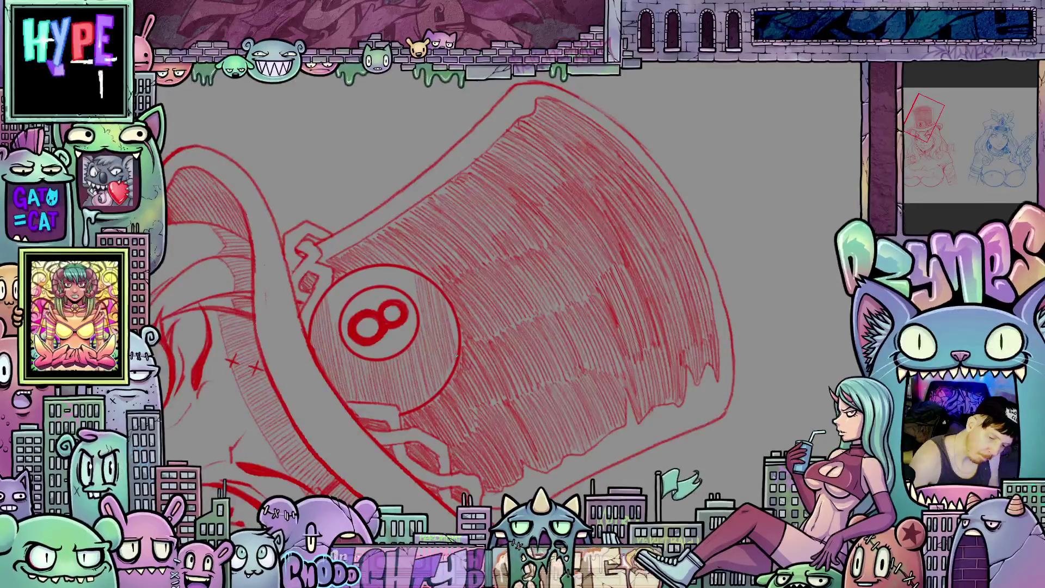
mouse_move(333, 297)
mouse_down()
mouse_move(324, 315)
mouse_move(317, 280)
mouse_move(445, 287)
mouse_move(412, 295)
mouse_up()
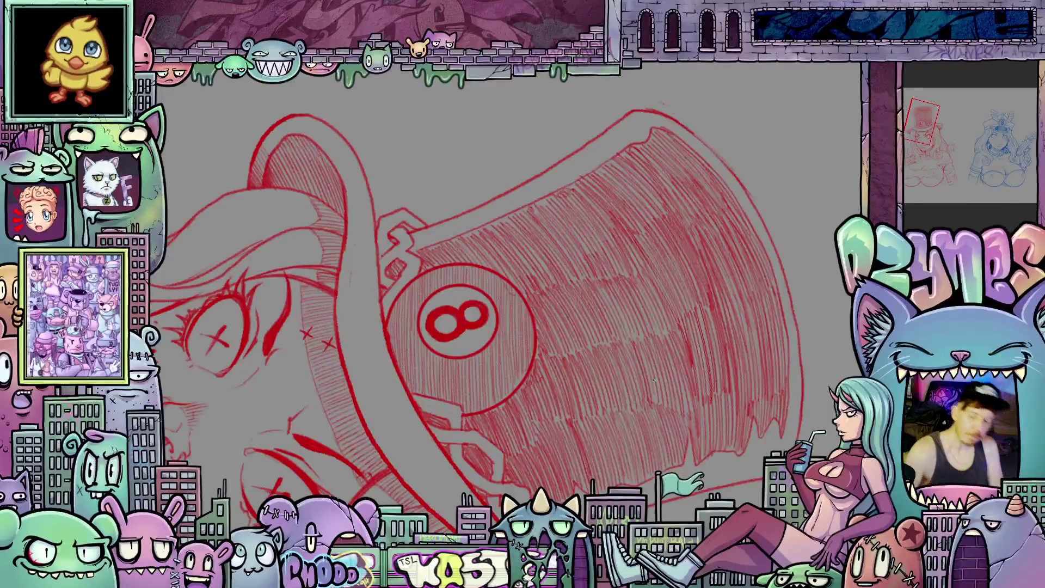
mouse_move(685, 348)
mouse_down()
mouse_move(712, 379)
mouse_move(710, 237)
mouse_up()
key(Escape)
scroll(457, 185, down, 5)
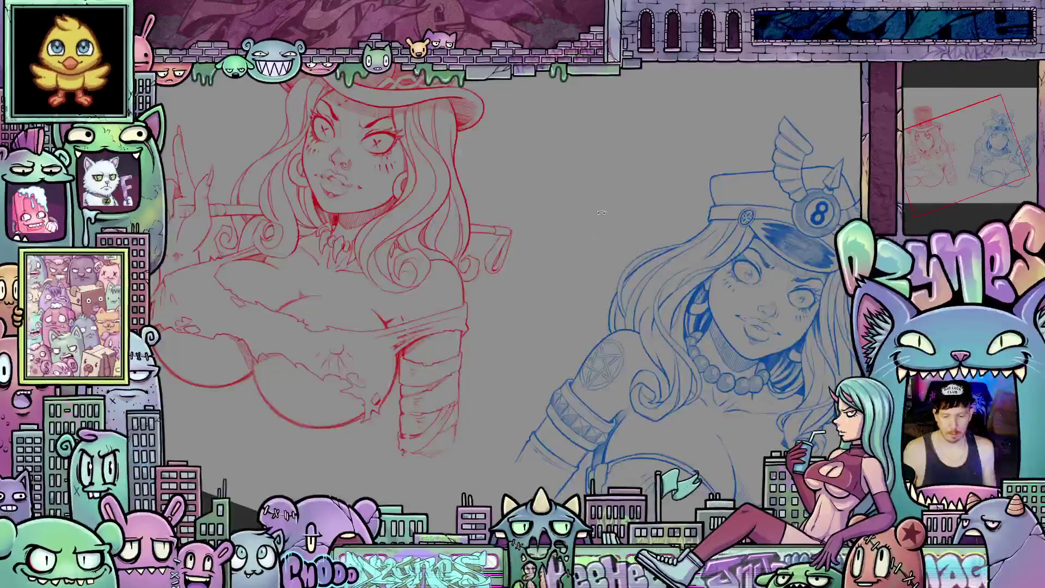
scroll(457, 185, up, 3)
scroll(524, 321, up, 5)
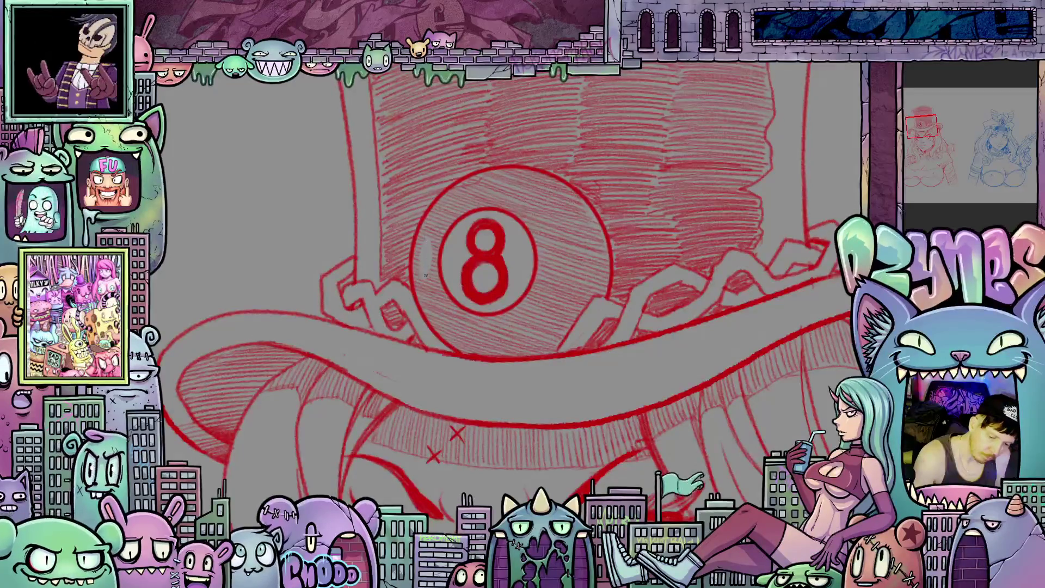
key(asciicircum)
key(asciicircum)
key(asciicircum)
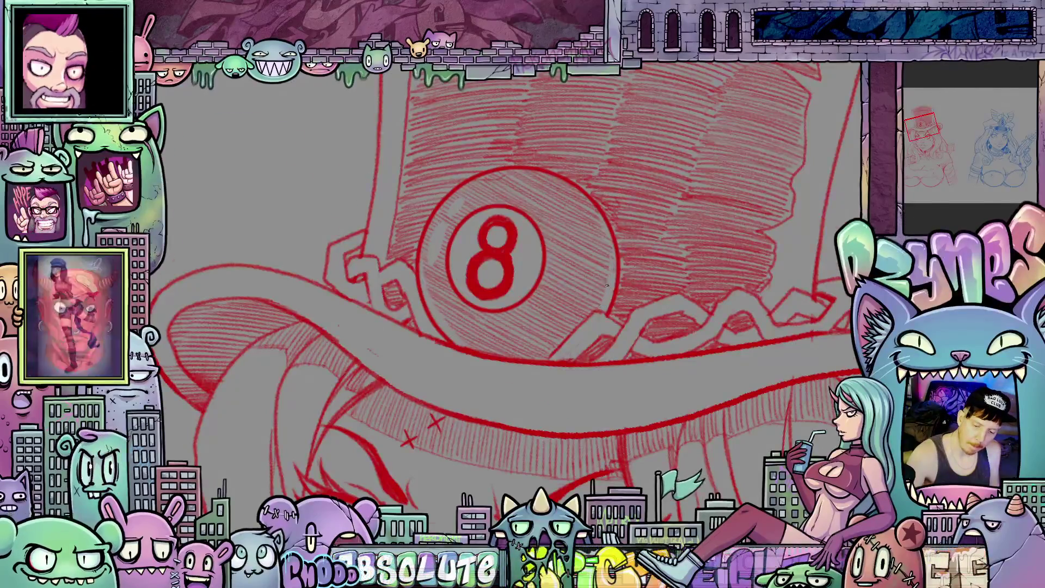
key(asciicircum)
key(asciicircum)
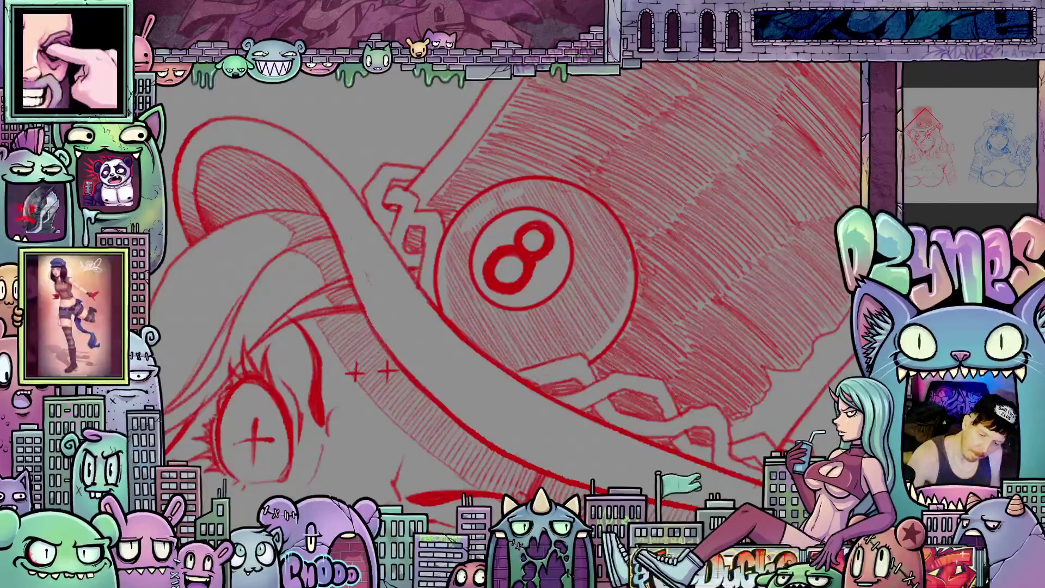
mouse_move(629, 260)
mouse_down()
mouse_move(594, 206)
mouse_move(427, 211)
mouse_move(456, 272)
mouse_up()
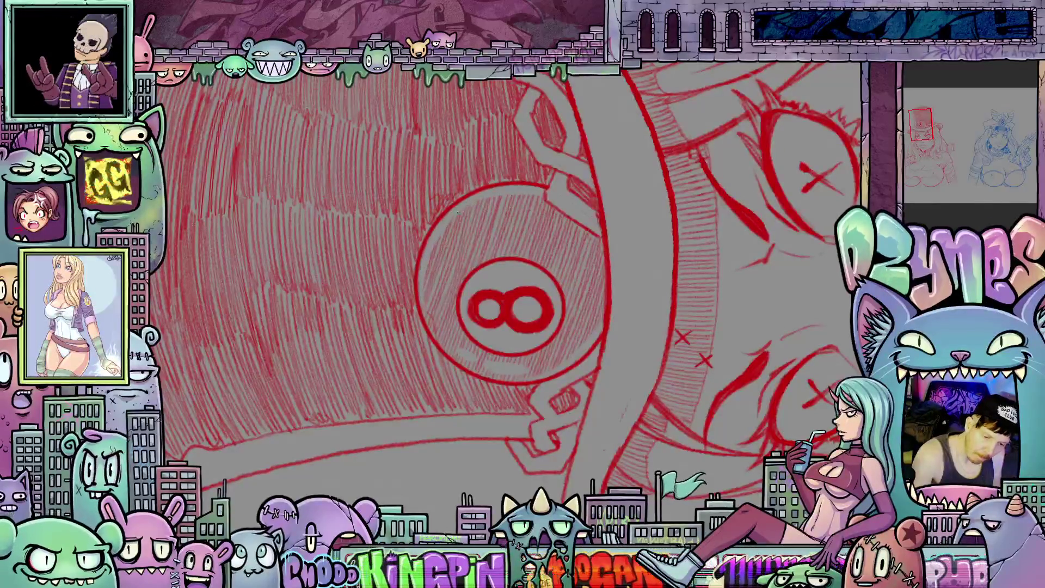
key(ctrl+0)
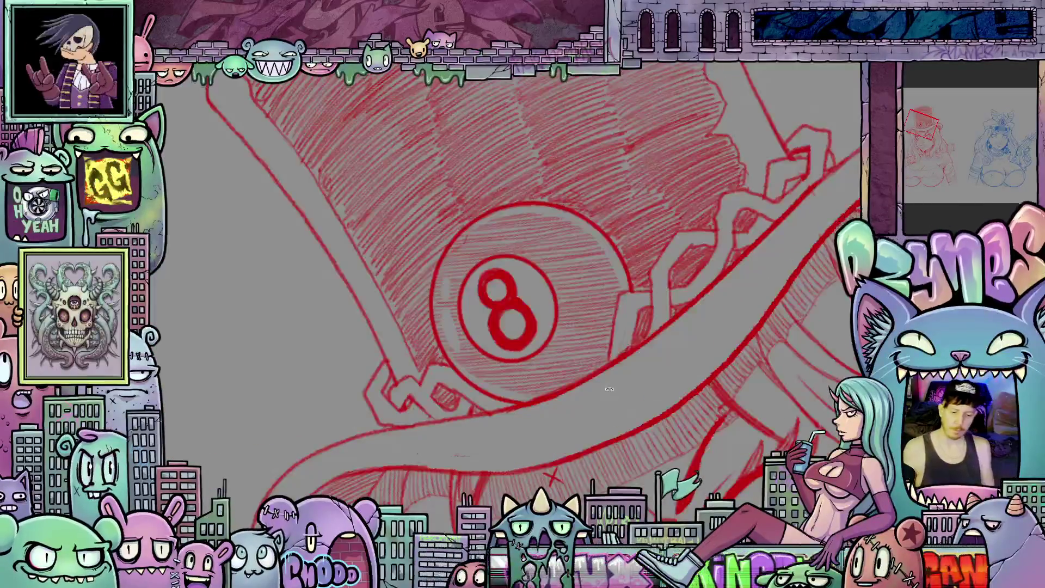
scroll(580, 303, down, 3)
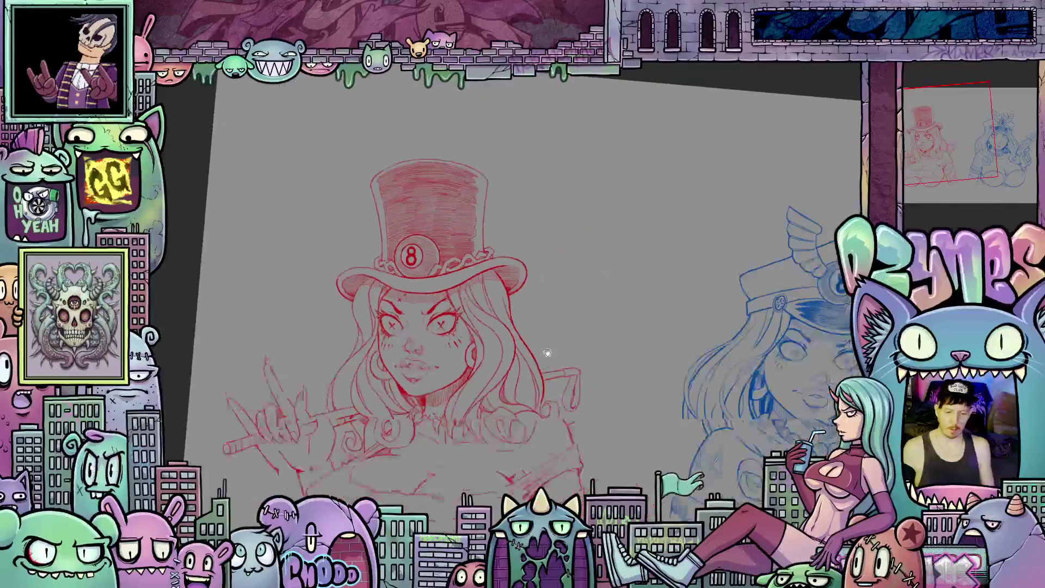
mouse_move(518, 368)
mouse_down()
mouse_move(544, 354)
mouse_move(543, 365)
mouse_up()
scroll(556, 344, up, 3)
scroll(542, 364, up, 2)
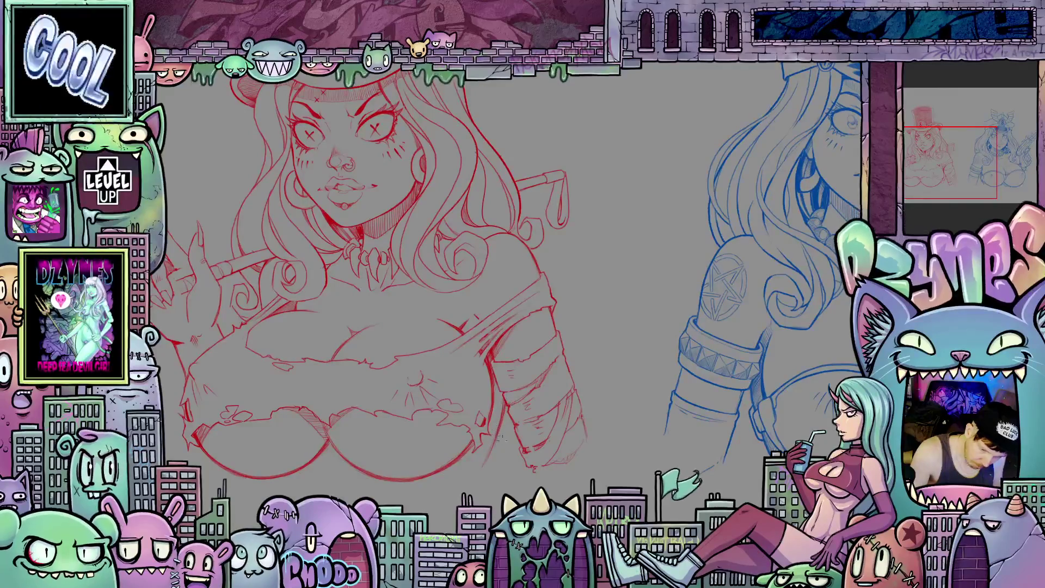
mouse_move(534, 487)
mouse_down()
mouse_move(559, 482)
mouse_move(659, 391)
mouse_up()
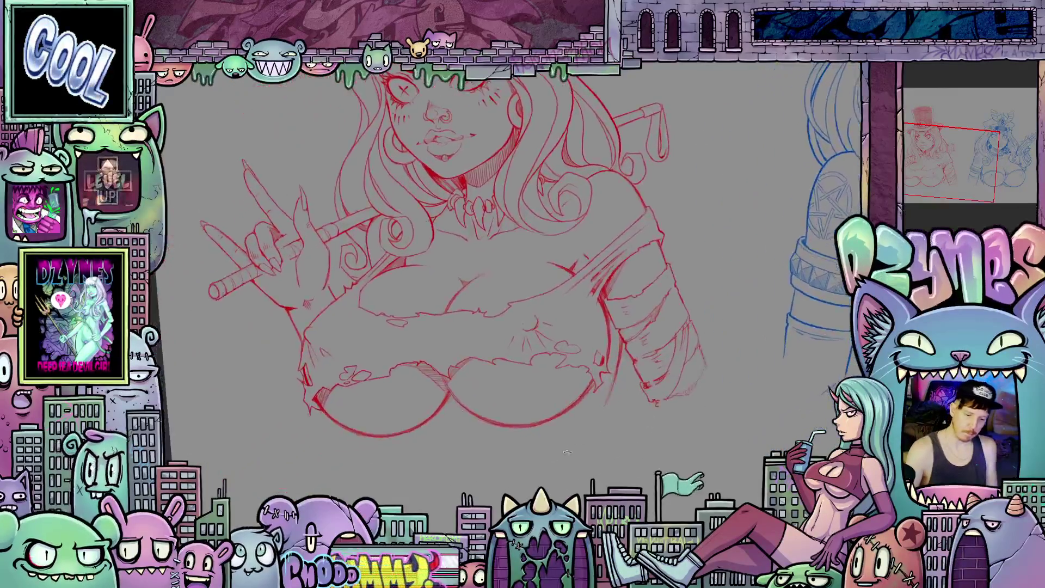
drag(403, 278, 406, 312)
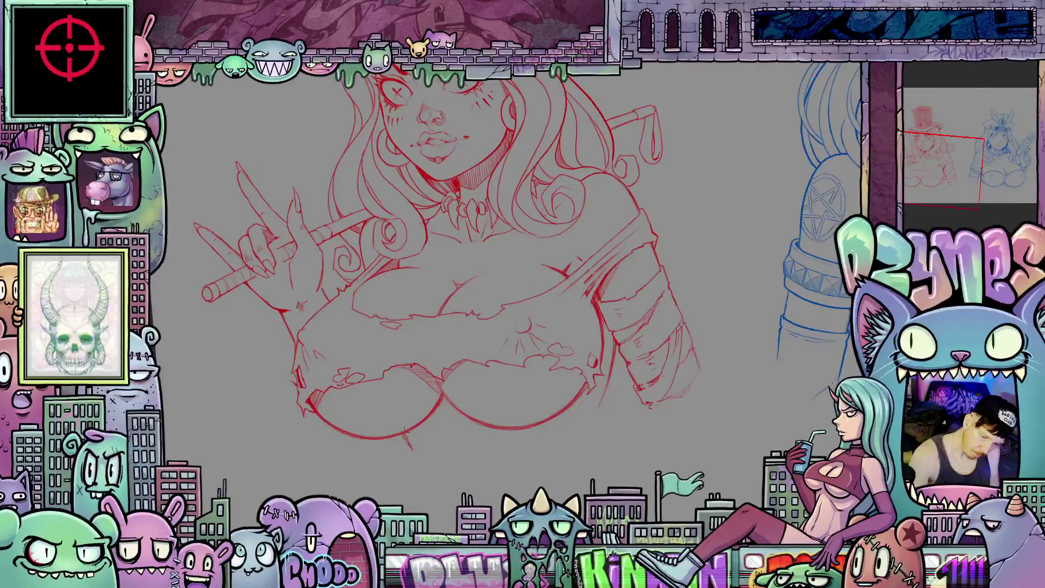
mouse_move(699, 437)
mouse_down()
mouse_move(719, 371)
mouse_move(721, 380)
mouse_move(702, 354)
mouse_move(626, 310)
mouse_up()
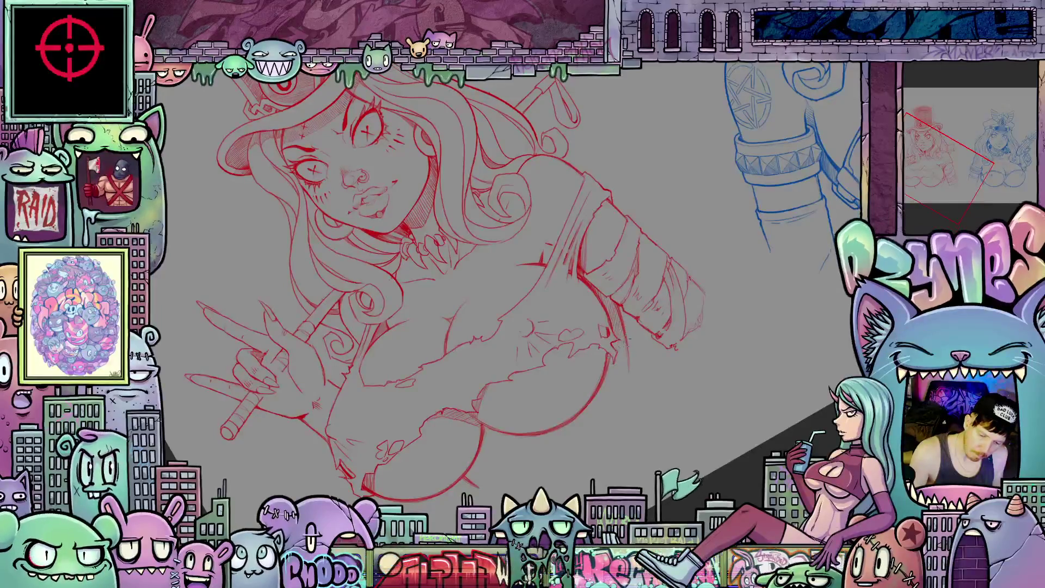
scroll(725, 271, down, 3)
mouse_move(726, 271)
mouse_down()
mouse_move(744, 348)
mouse_move(731, 383)
mouse_move(684, 397)
mouse_up()
scroll(578, 308, up, 4)
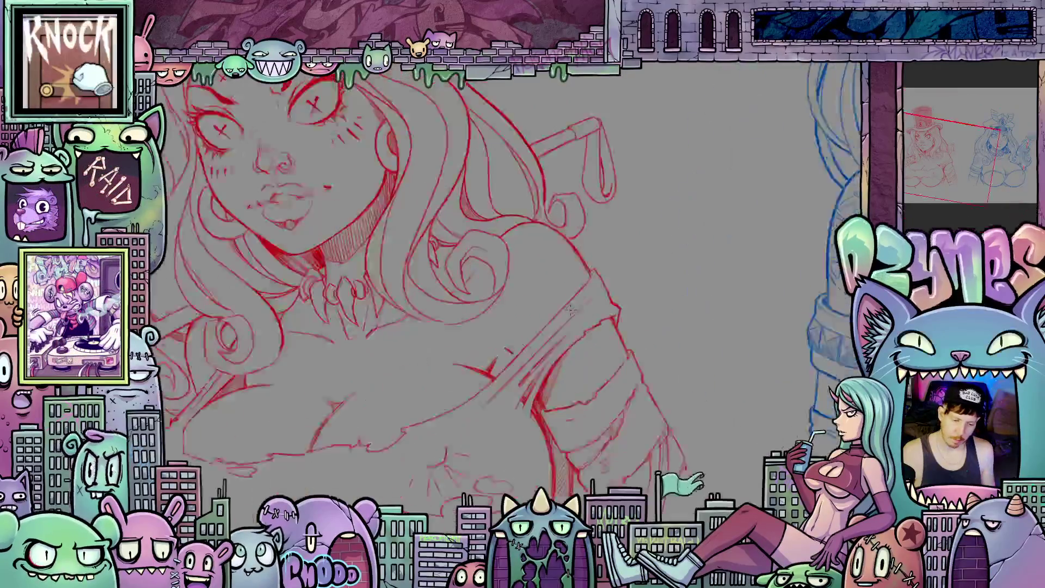
scroll(570, 309, up, 4)
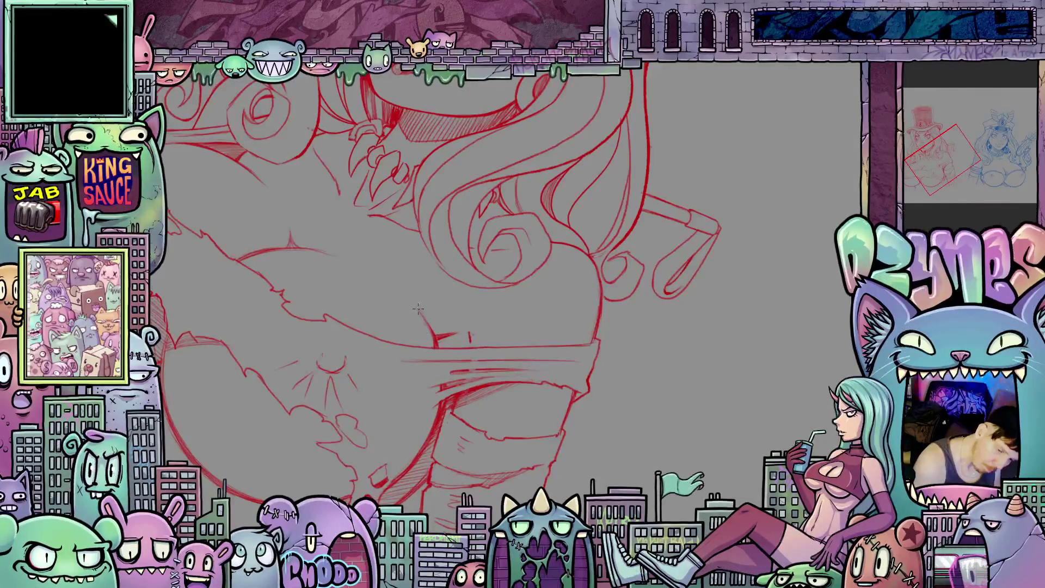
key(h)
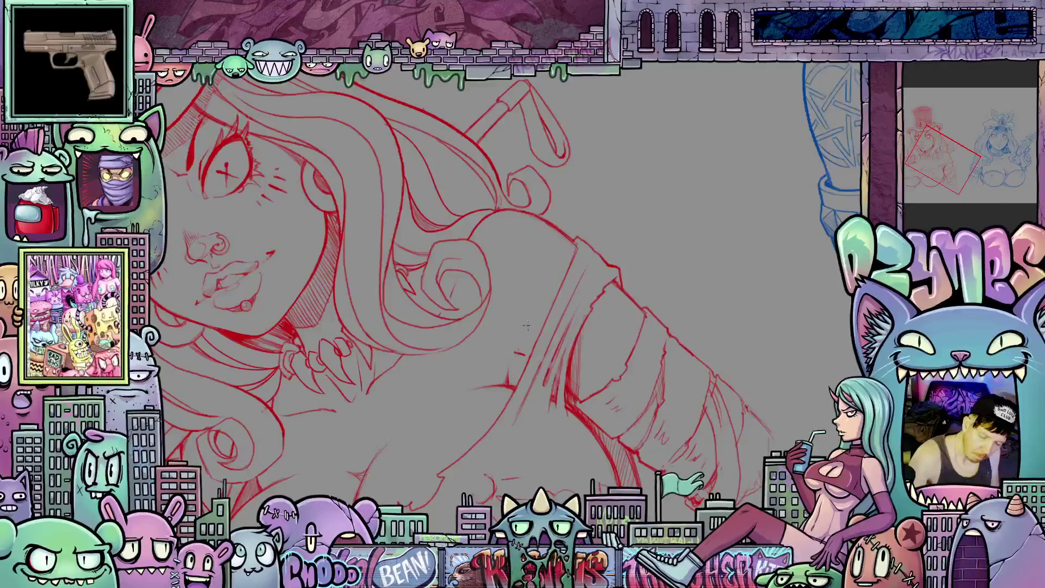
key(6)
key(4)
key(minus)
key(minus)
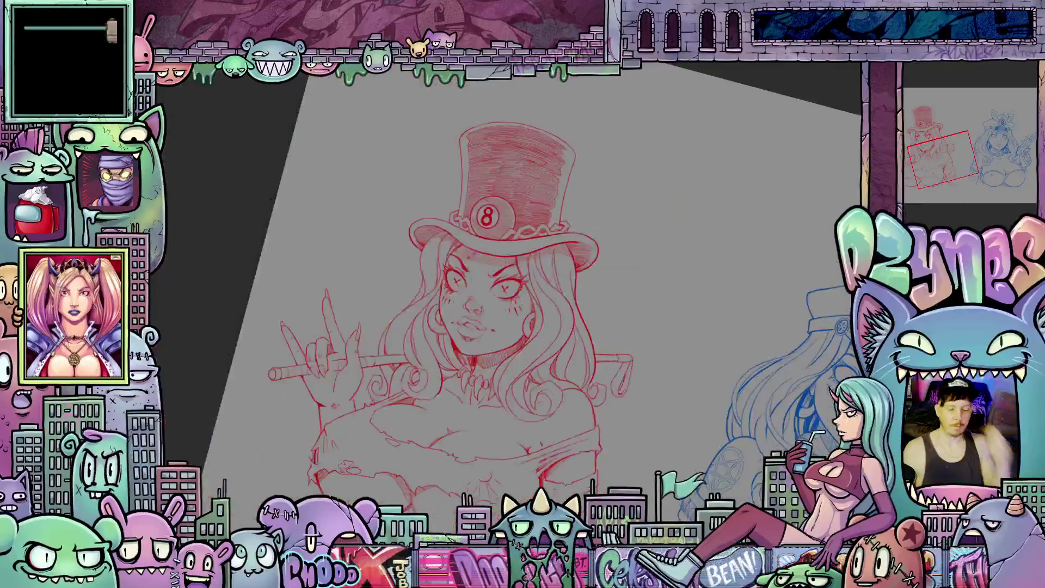
key(5)
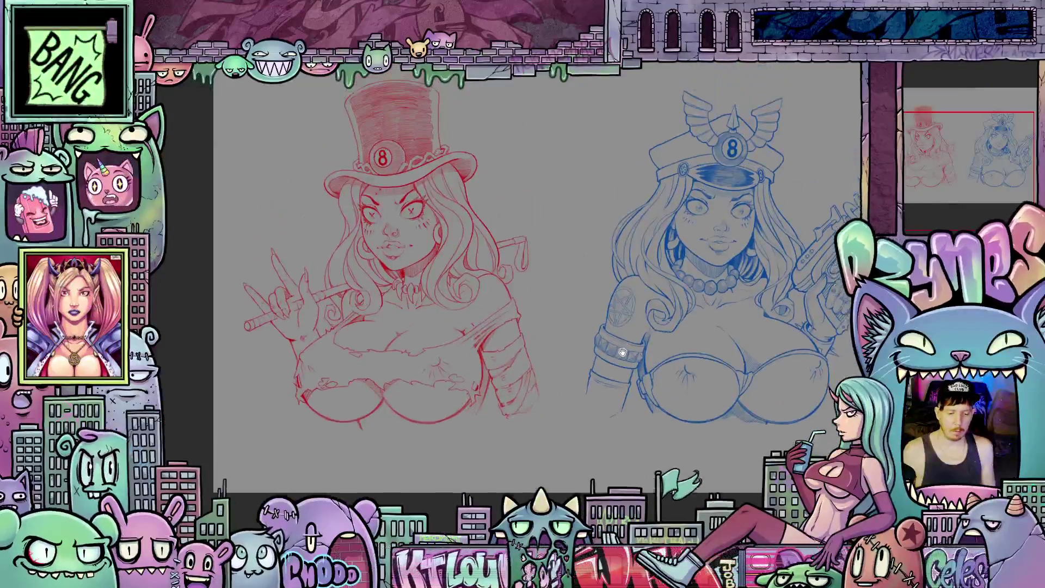
Step: Turn on the purple 666 background layer, then rotate and zoom in on the red girl's chest
mouse_move(709, 315)
mouse_down()
mouse_move(695, 400)
mouse_move(638, 408)
mouse_move(684, 373)
mouse_up()
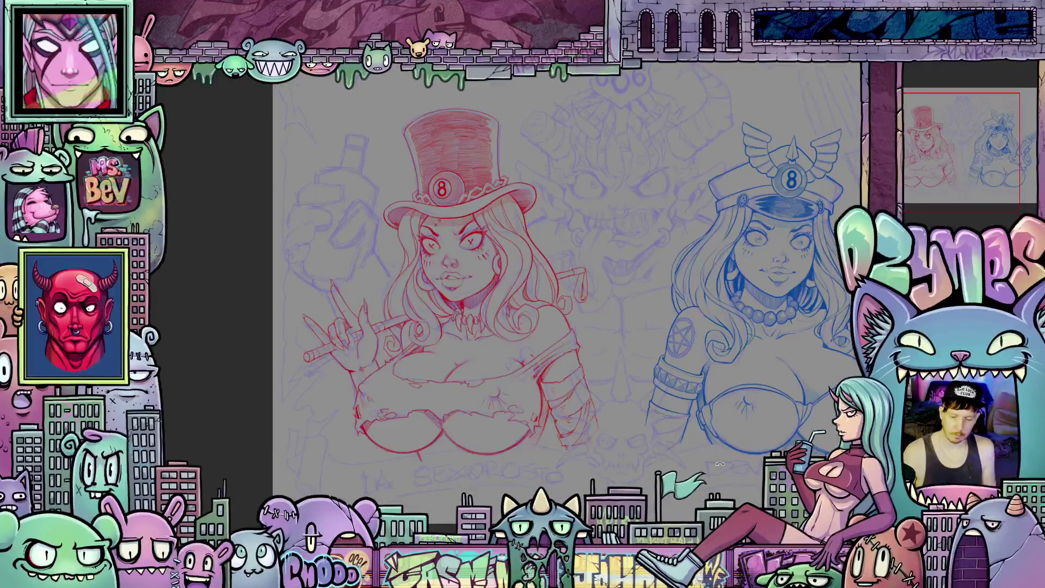
scroll(456, 435, up, 3)
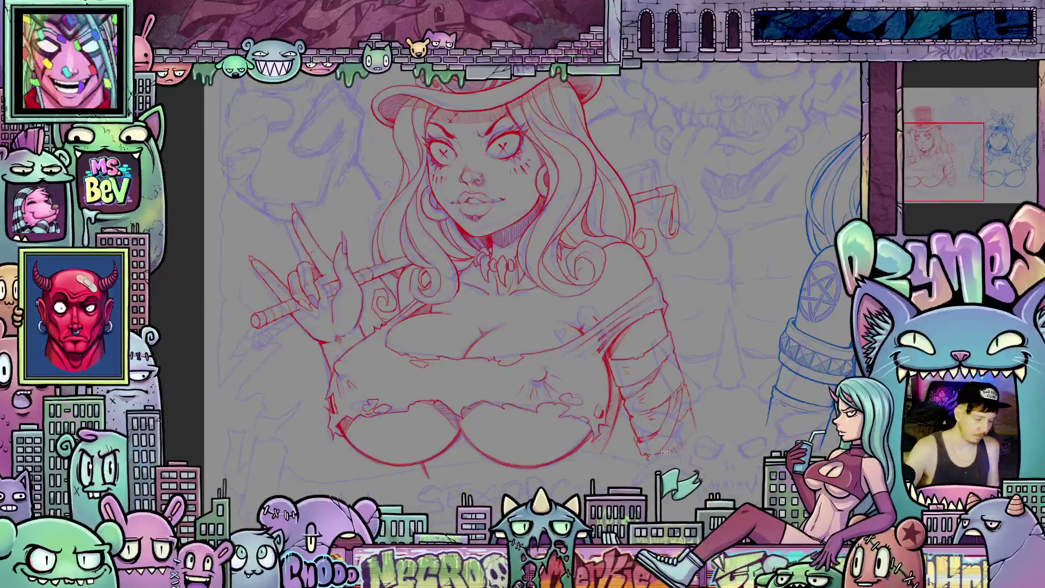
drag(700, 446, 586, 396)
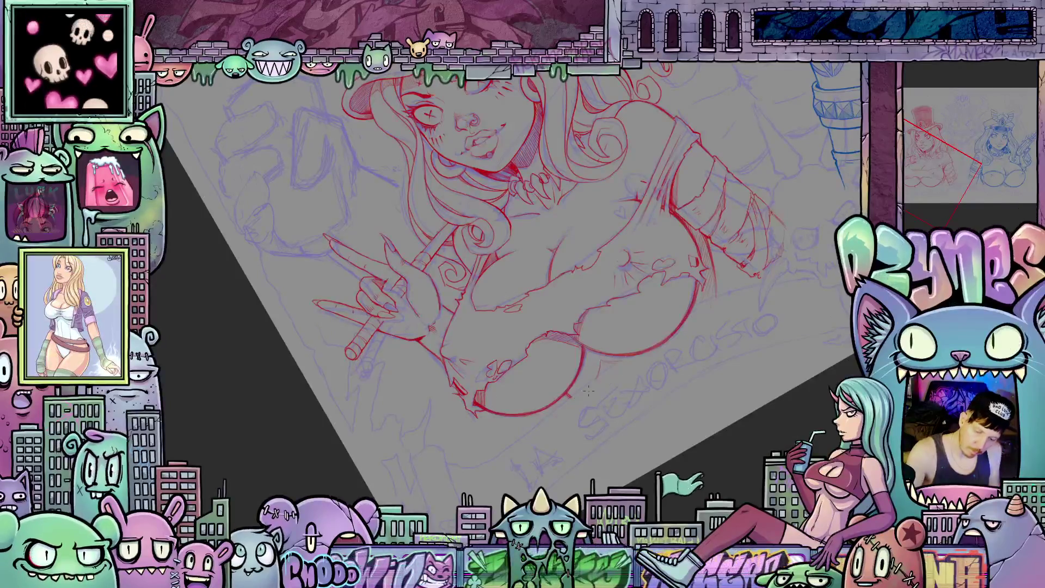
mouse_move(612, 363)
mouse_down()
mouse_move(679, 436)
mouse_move(544, 503)
mouse_up()
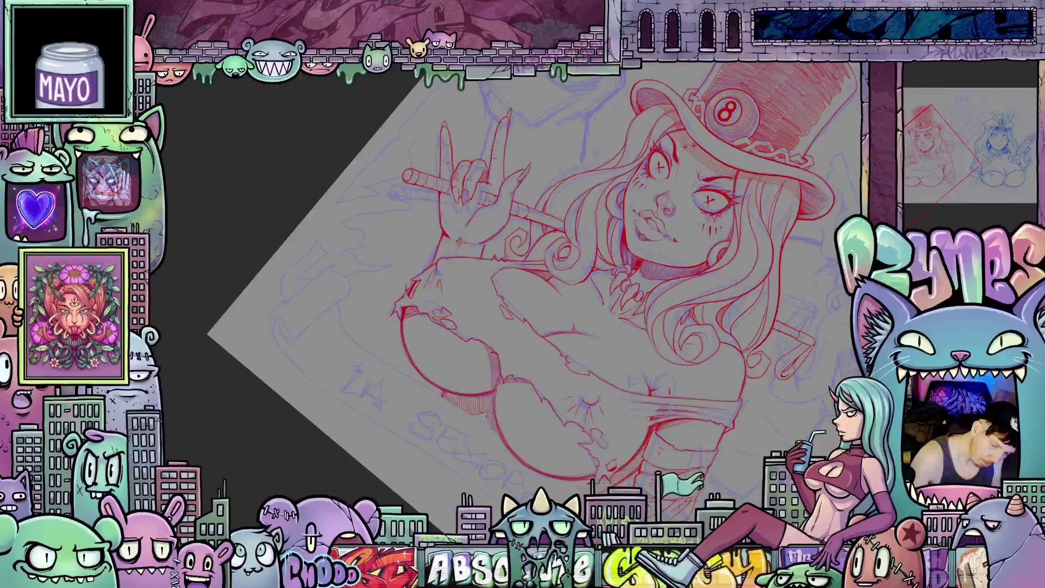
drag(680, 228, 732, 381)
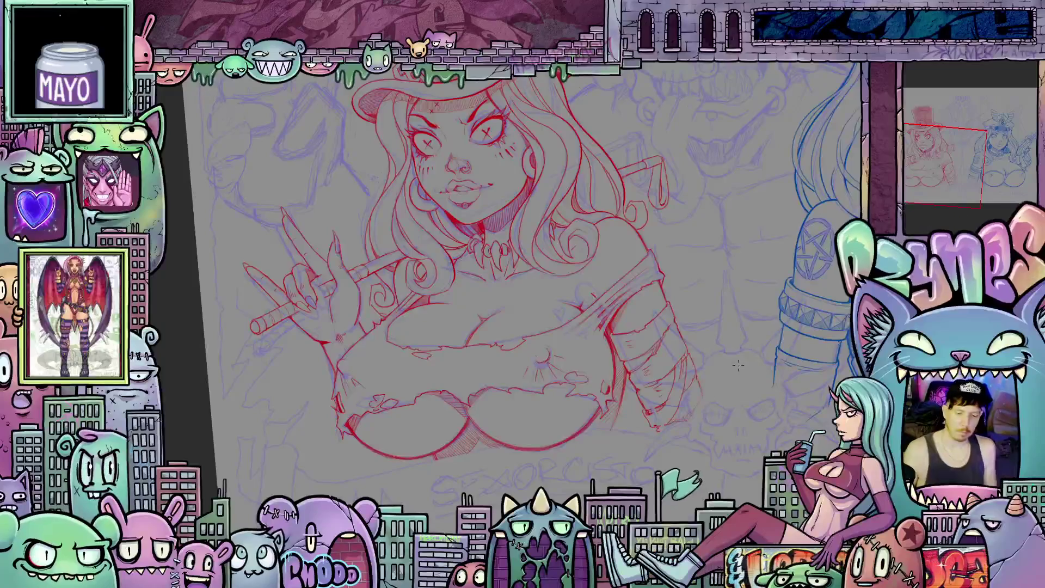
scroll(738, 365, down, 3)
scroll(738, 353, up, 6)
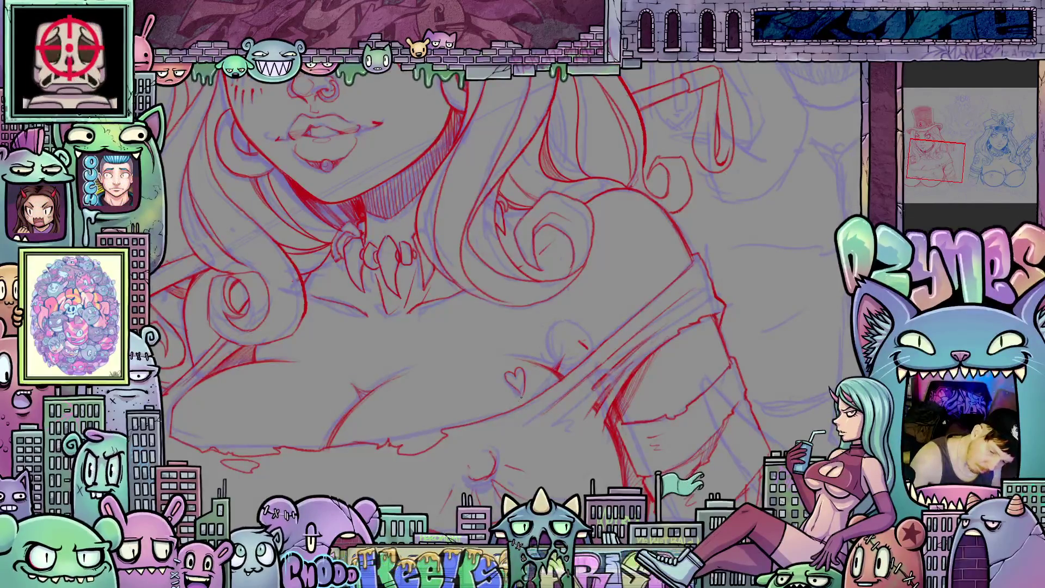
mouse_move(533, 340)
mouse_down()
mouse_move(695, 397)
mouse_move(610, 378)
mouse_up()
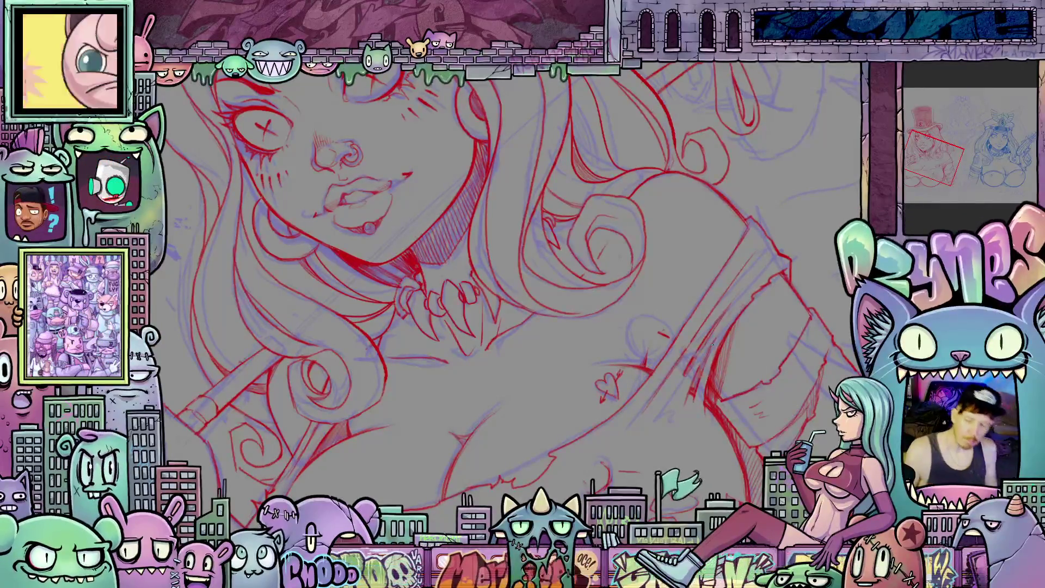
scroll(674, 275, down, 3)
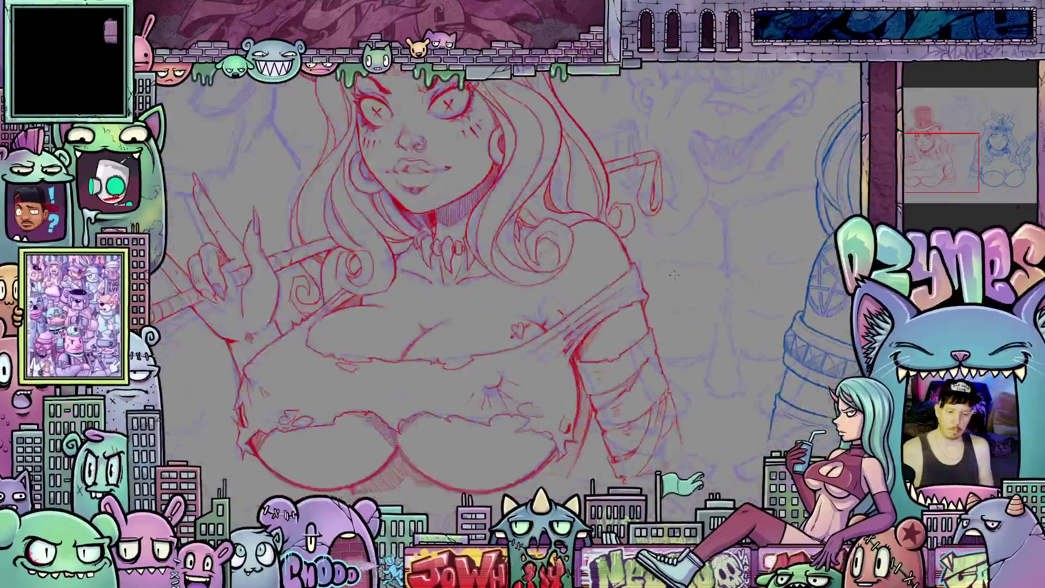
scroll(574, 299, down, 3)
scroll(585, 315, down, 2)
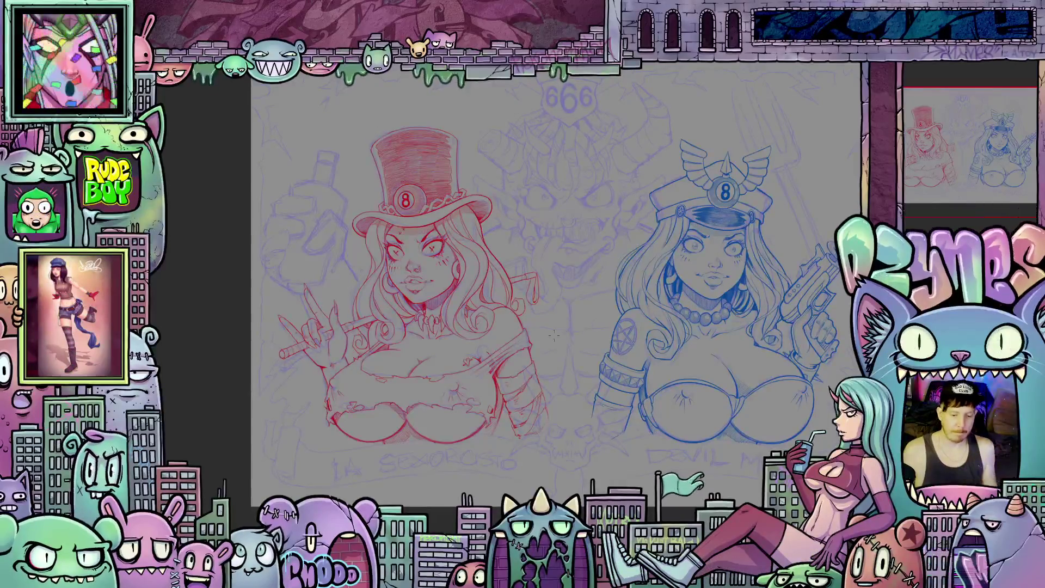
scroll(576, 368, down, 2)
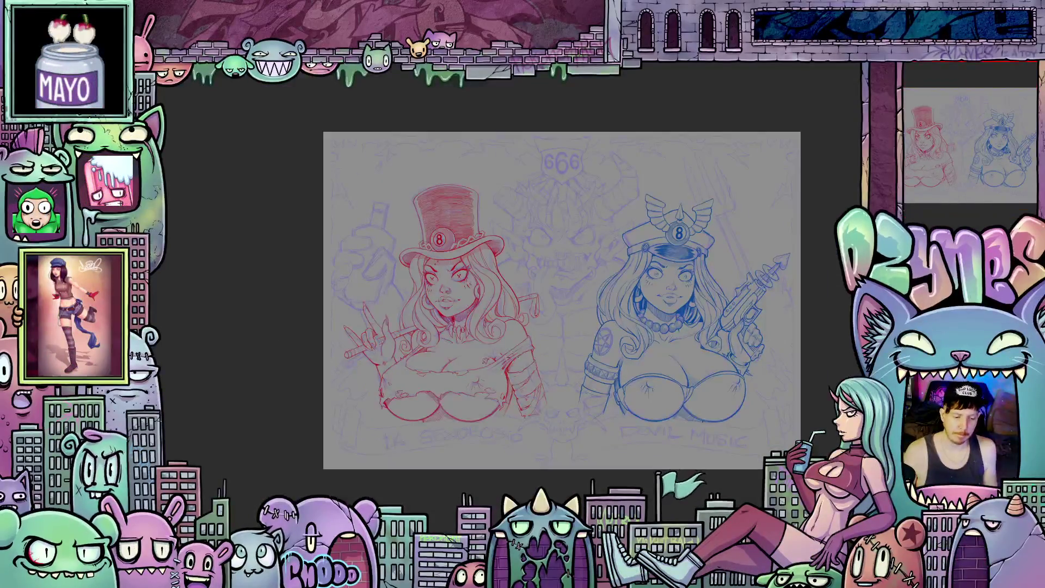
scroll(576, 368, up, 1)
scroll(374, 368, up, 1)
drag(545, 378, 488, 379)
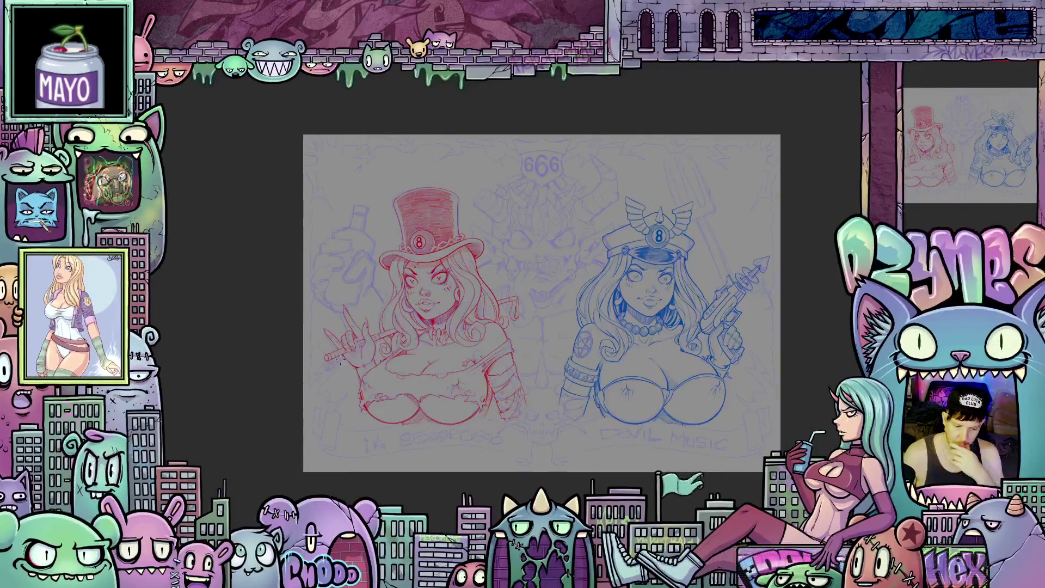
scroll(341, 359, up, 1)
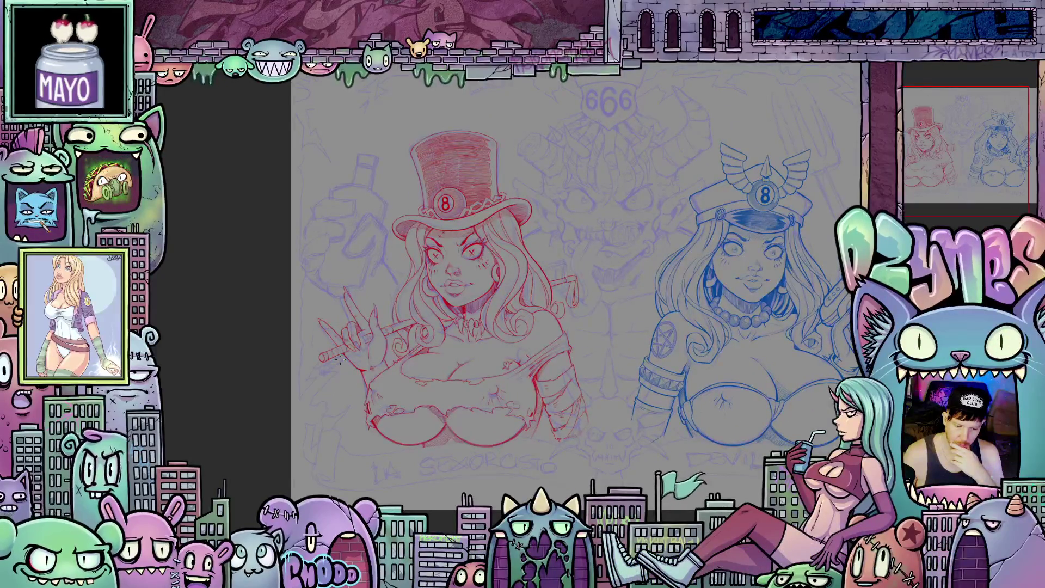
scroll(343, 357, up, 4)
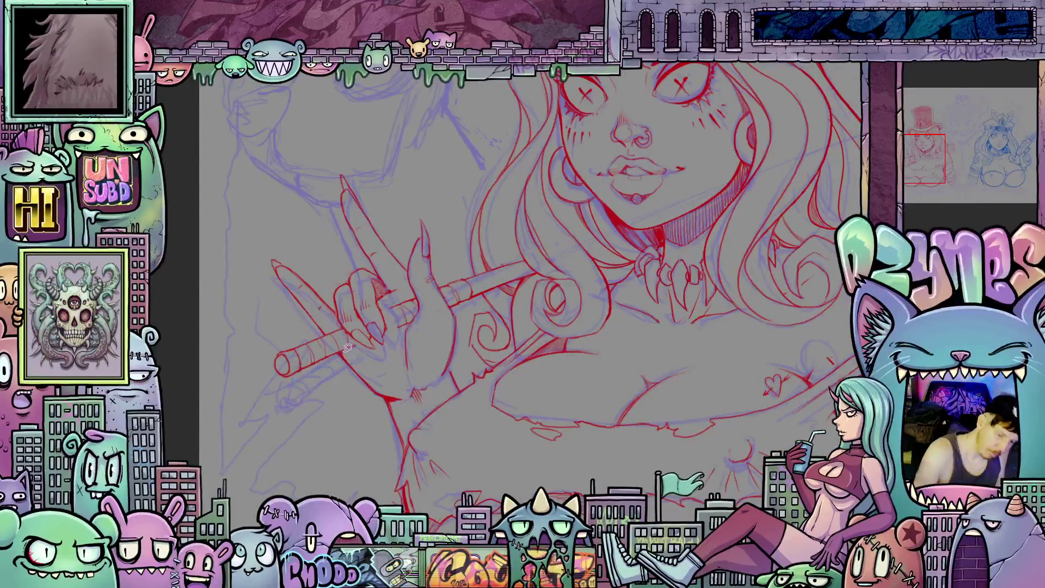
Step: Lasso a freehand outline around the red girl's raised hand and the cane it grips
mouse_move(386, 429)
mouse_down()
mouse_move(401, 450)
mouse_move(461, 387)
mouse_up()
drag(467, 343, 449, 296)
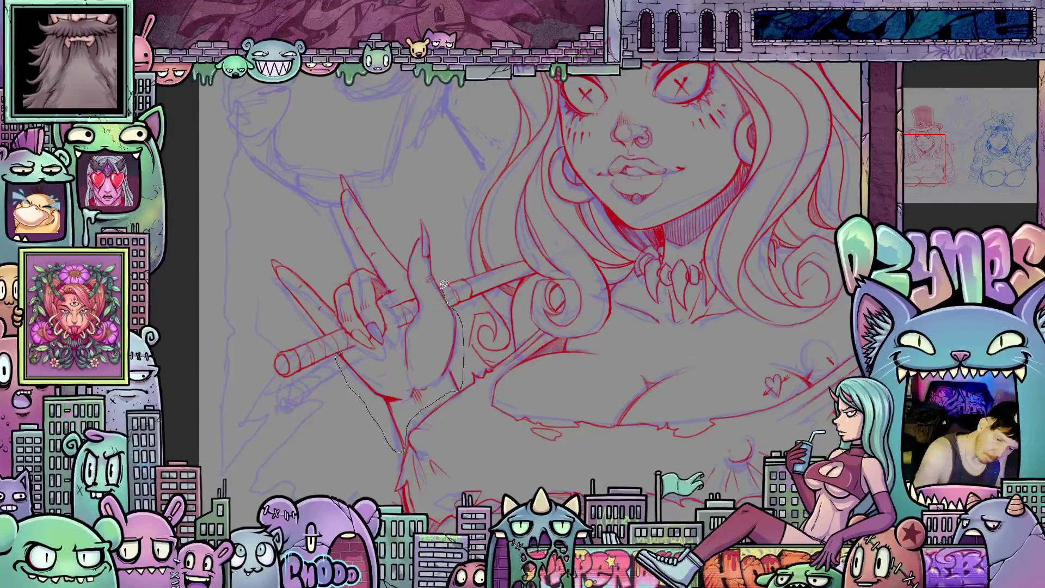
drag(444, 248, 402, 200)
mouse_move(282, 185)
mouse_down()
mouse_move(267, 299)
mouse_move(322, 330)
mouse_move(341, 322)
mouse_move(370, 344)
mouse_move(387, 300)
mouse_move(406, 287)
mouse_up()
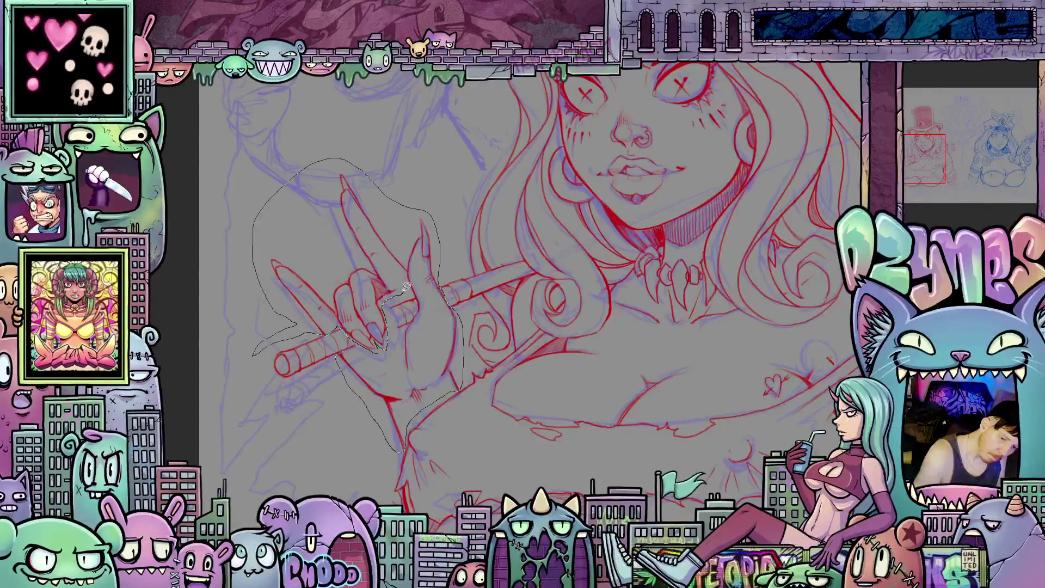
drag(409, 242, 413, 316)
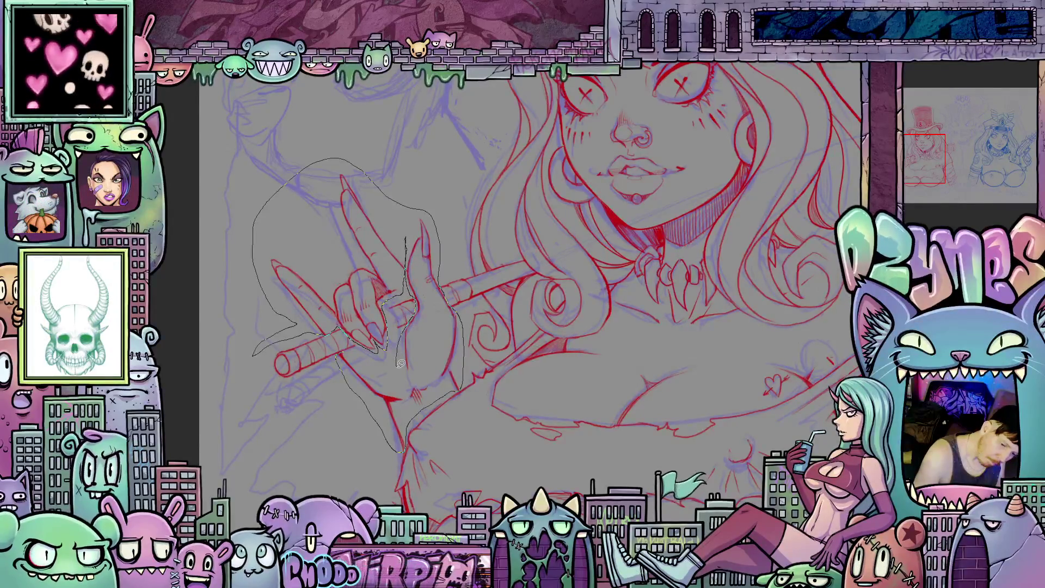
mouse_move(405, 365)
mouse_down()
mouse_move(429, 369)
mouse_move(434, 360)
mouse_up()
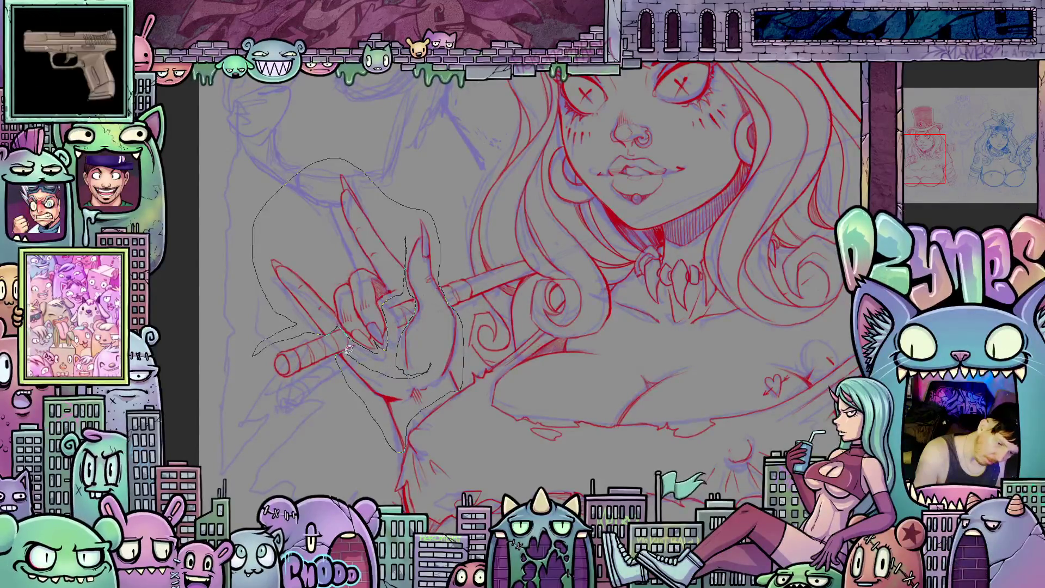
drag(349, 348, 347, 350)
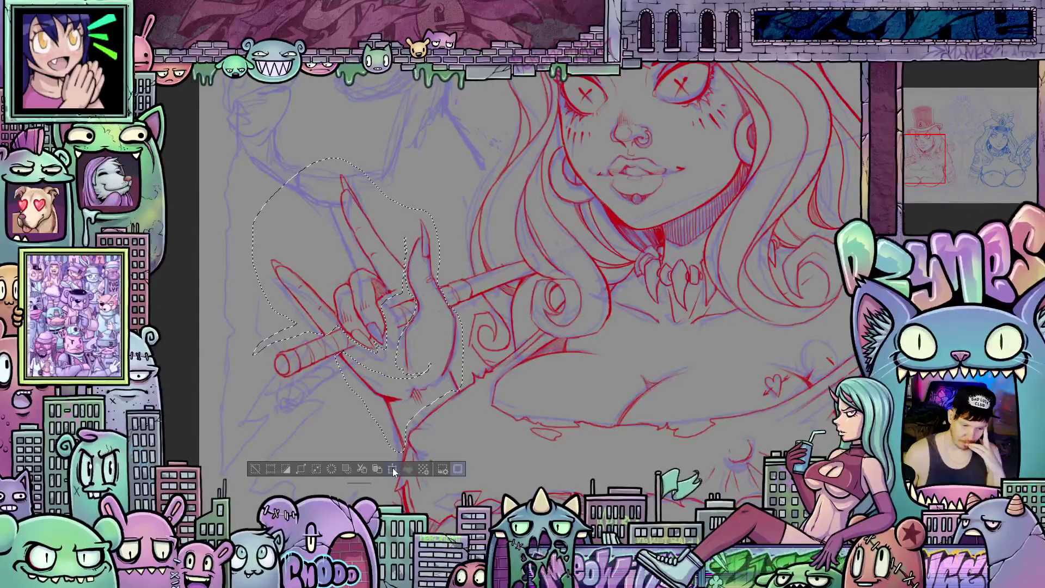
Step: Scale/rotate the selected hand on the cane, commit the transform, then deselect
click(393, 469)
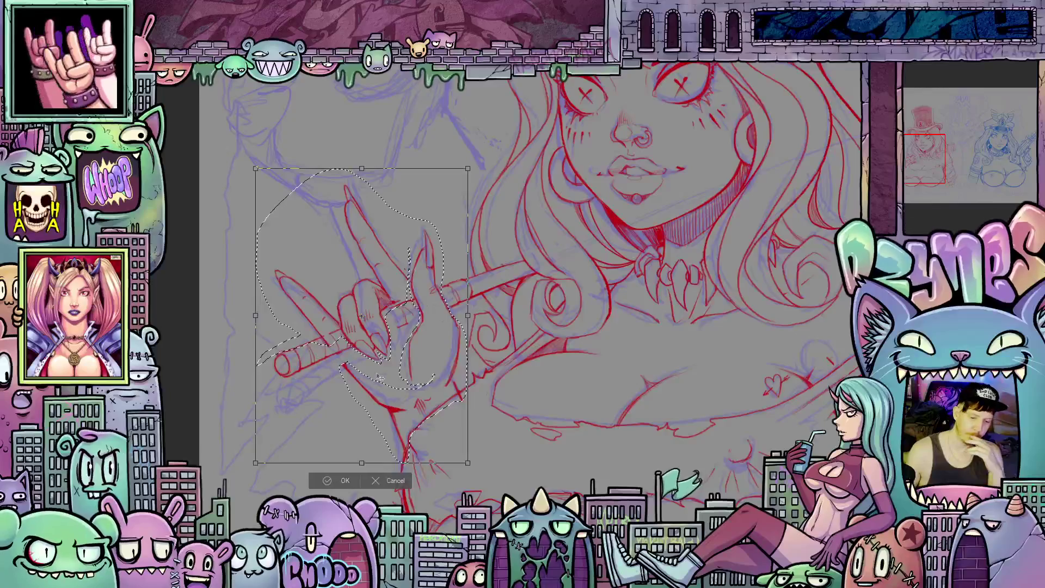
click(345, 481)
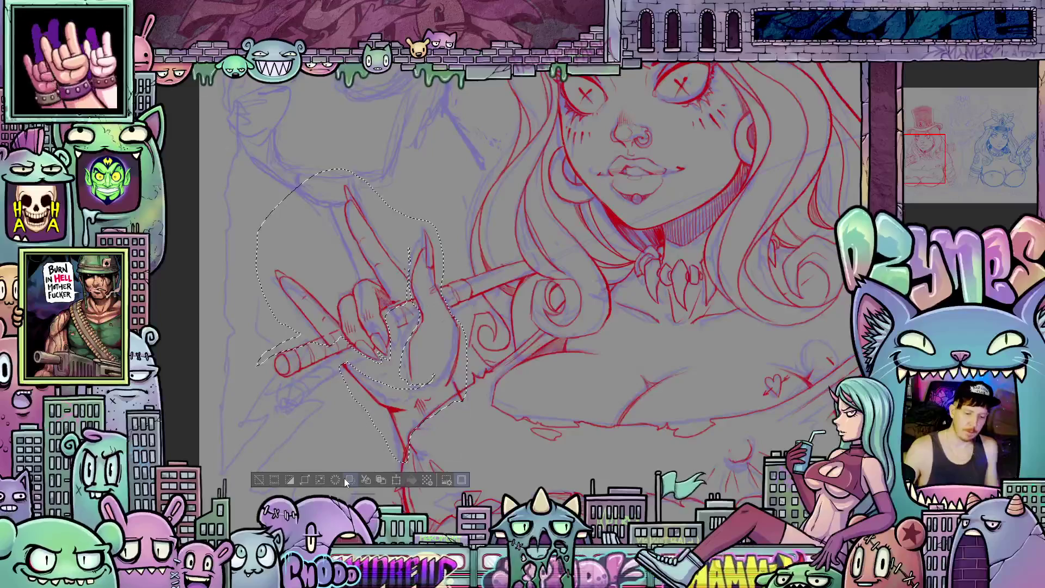
key(ctrl+shift+a)
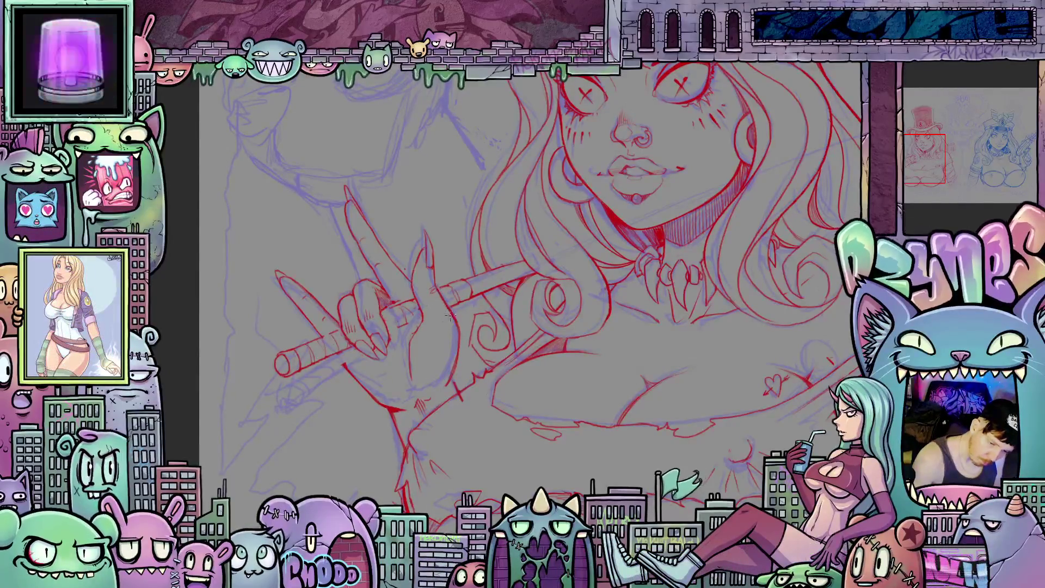
Step: Tilt and pan the view back and forth around the red girl's face and cane
mouse_move(439, 294)
mouse_down()
mouse_move(633, 360)
mouse_move(495, 383)
mouse_up()
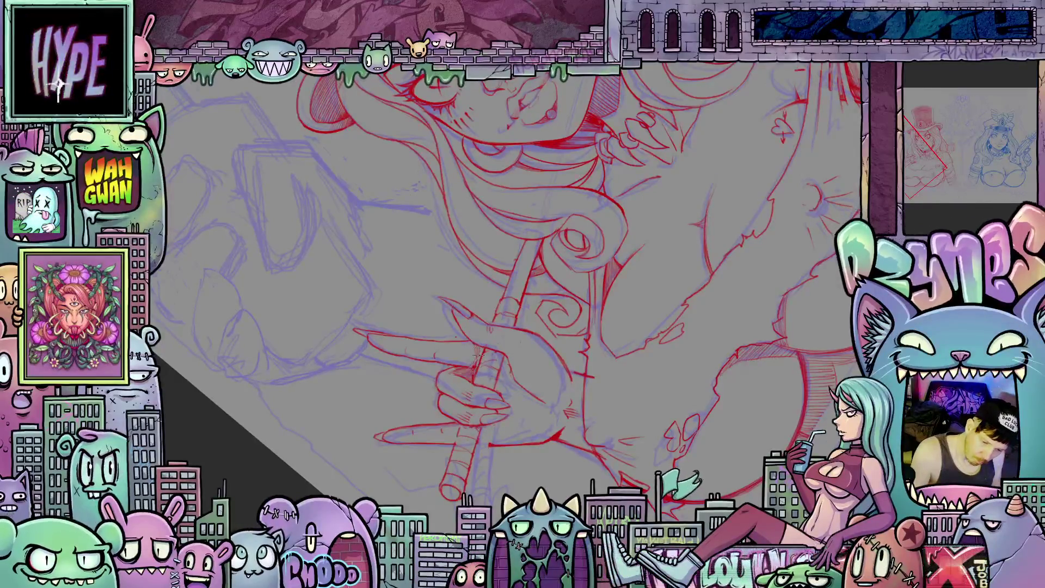
drag(481, 354, 514, 454)
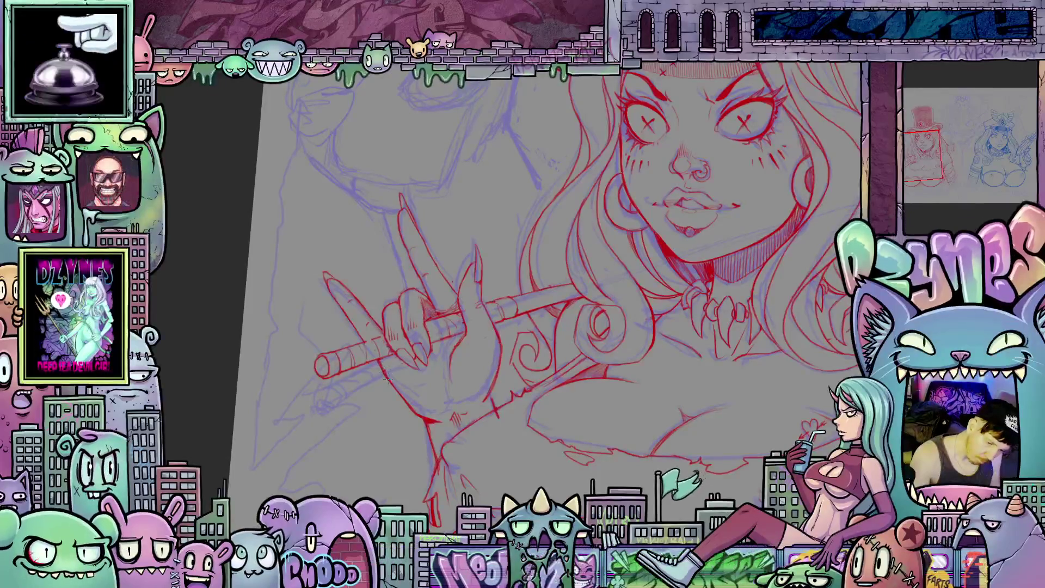
drag(571, 371, 457, 419)
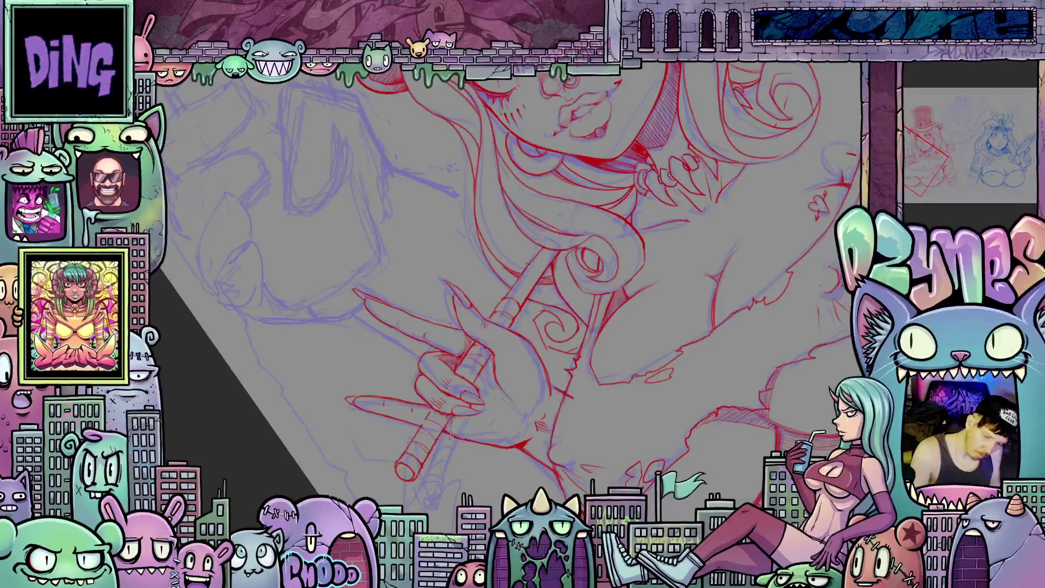
mouse_move(573, 381)
mouse_down()
mouse_move(578, 443)
mouse_move(571, 411)
mouse_move(536, 378)
mouse_move(537, 416)
mouse_move(508, 427)
mouse_move(414, 425)
mouse_move(481, 439)
mouse_up()
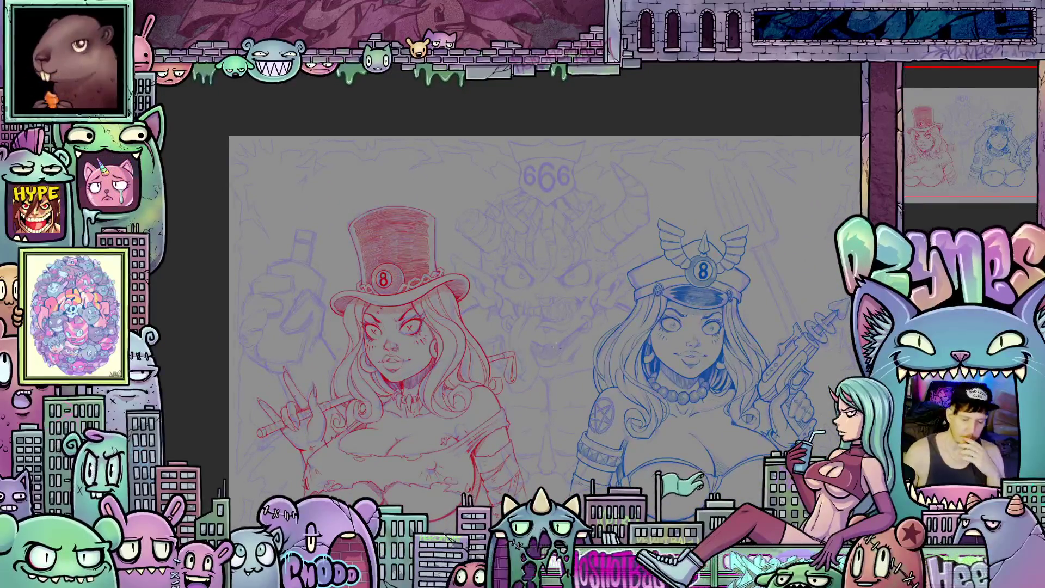
Step: Shift the page, straighten and refit it with Ctrl+0, then zoom onto the red top-hat girl
scroll(547, 278, down, 2)
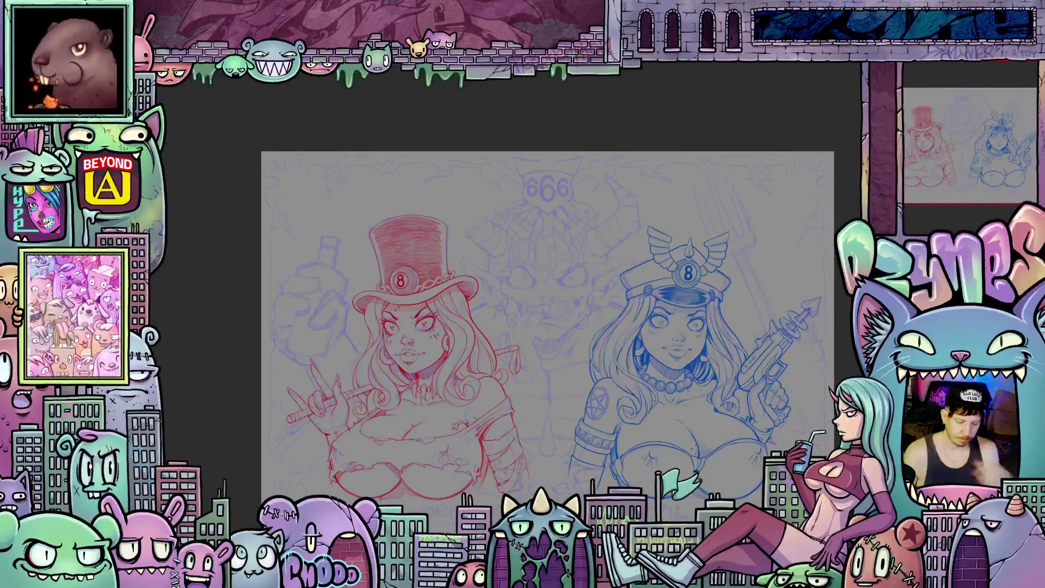
drag(729, 444, 709, 407)
scroll(705, 407, up, 1)
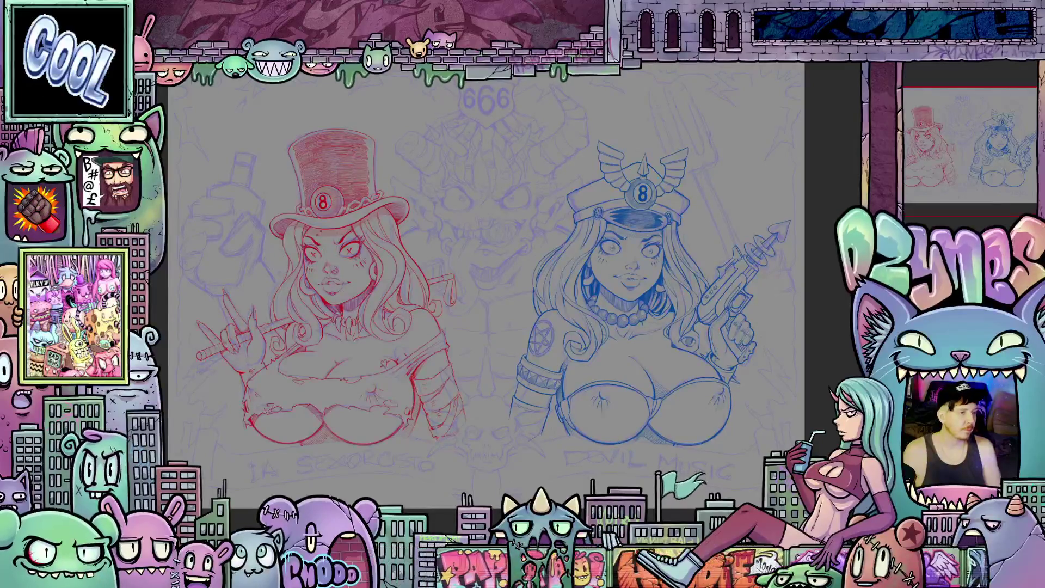
key(ctrl+0)
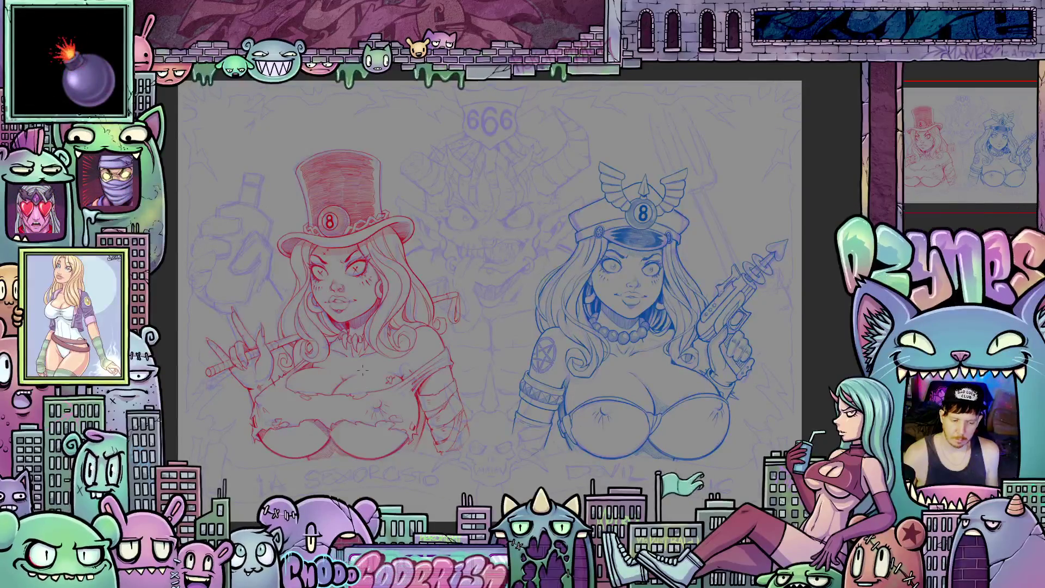
scroll(436, 386, up, 1)
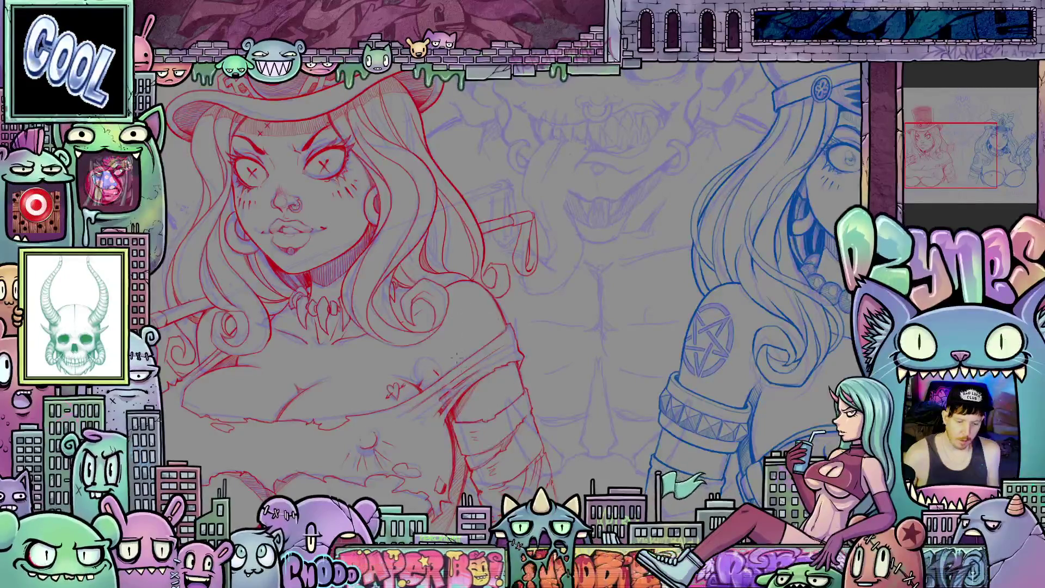
Step: Rotate the view about 30° around the red girl's hair, lips and neck, then reframe her upper body
scroll(503, 379, down, 3)
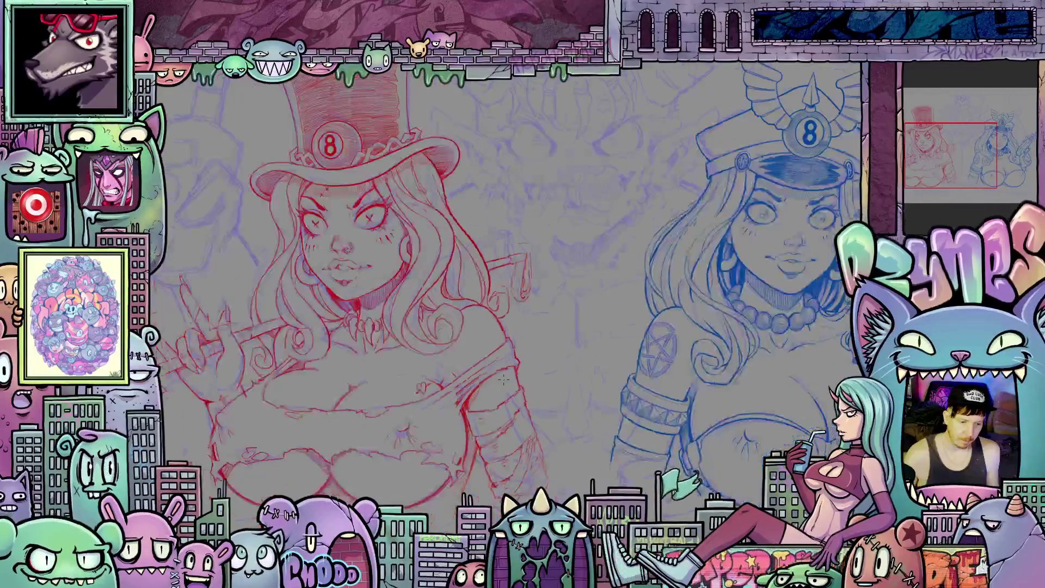
drag(530, 371, 514, 381)
scroll(515, 381, up, 3)
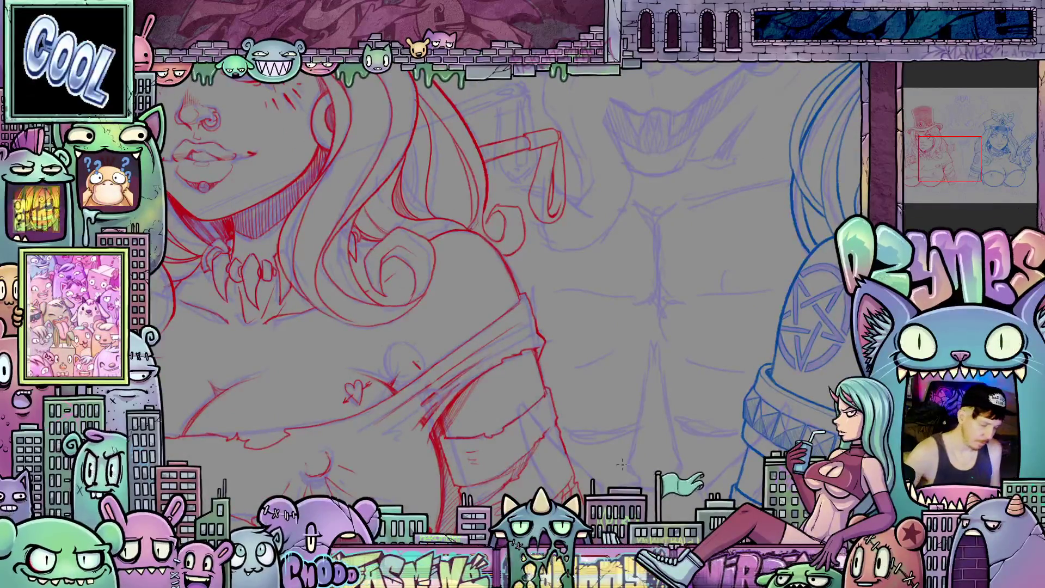
drag(551, 379, 561, 370)
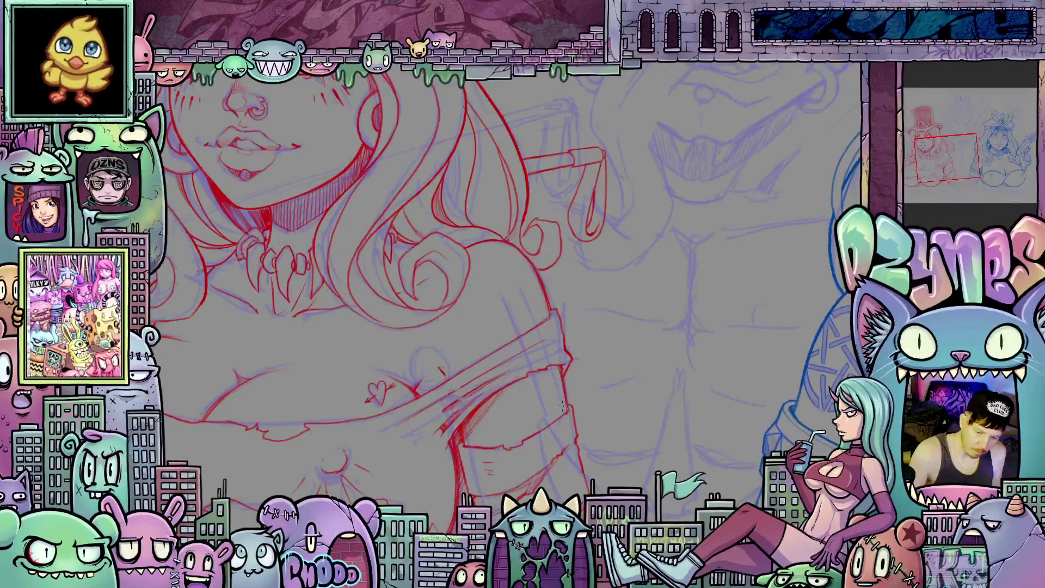
drag(566, 400, 590, 336)
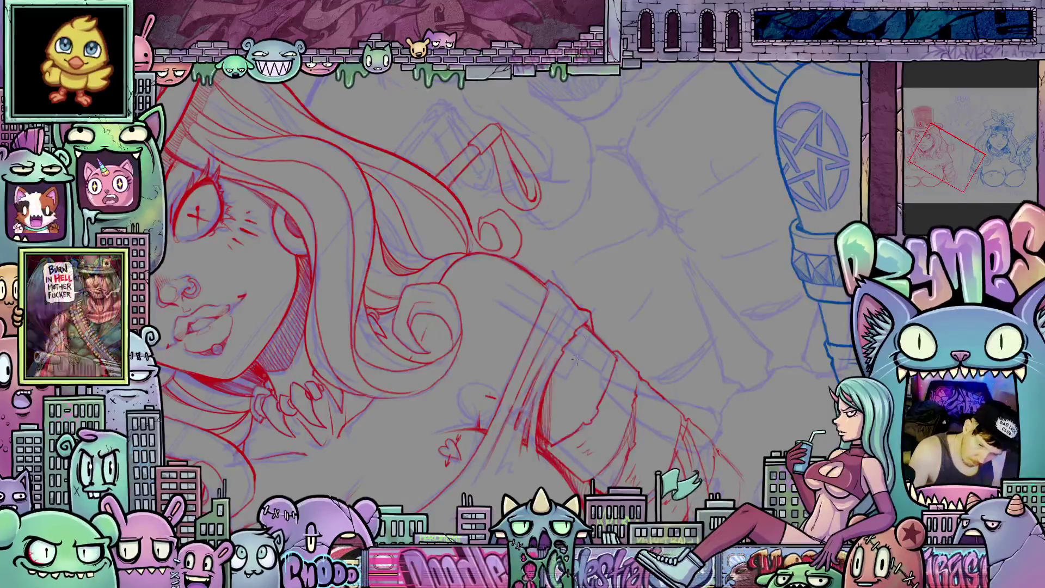
mouse_move(552, 373)
mouse_down()
mouse_move(620, 460)
mouse_move(513, 320)
mouse_up()
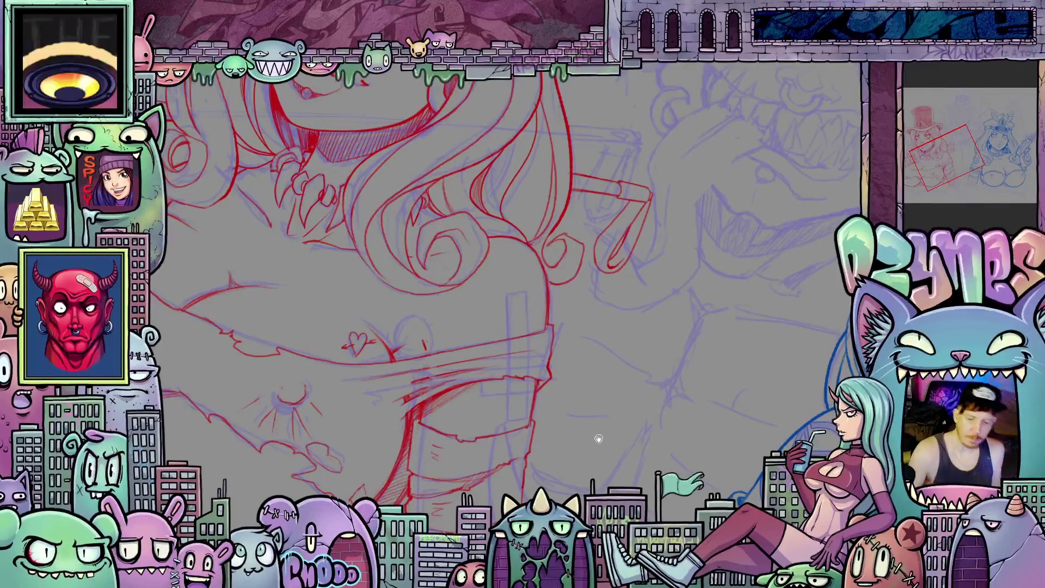
drag(597, 439, 626, 437)
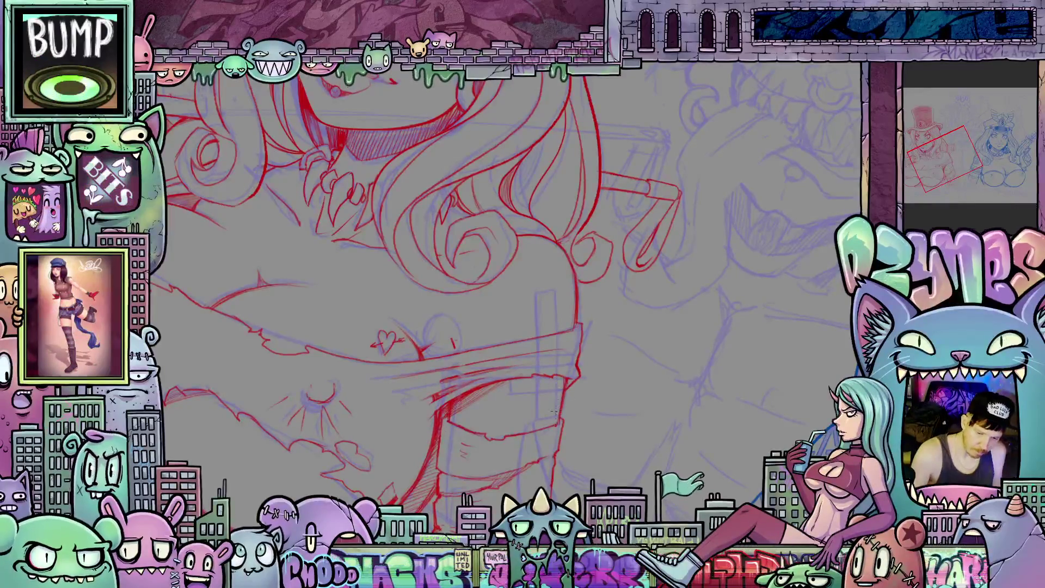
drag(621, 419, 575, 332)
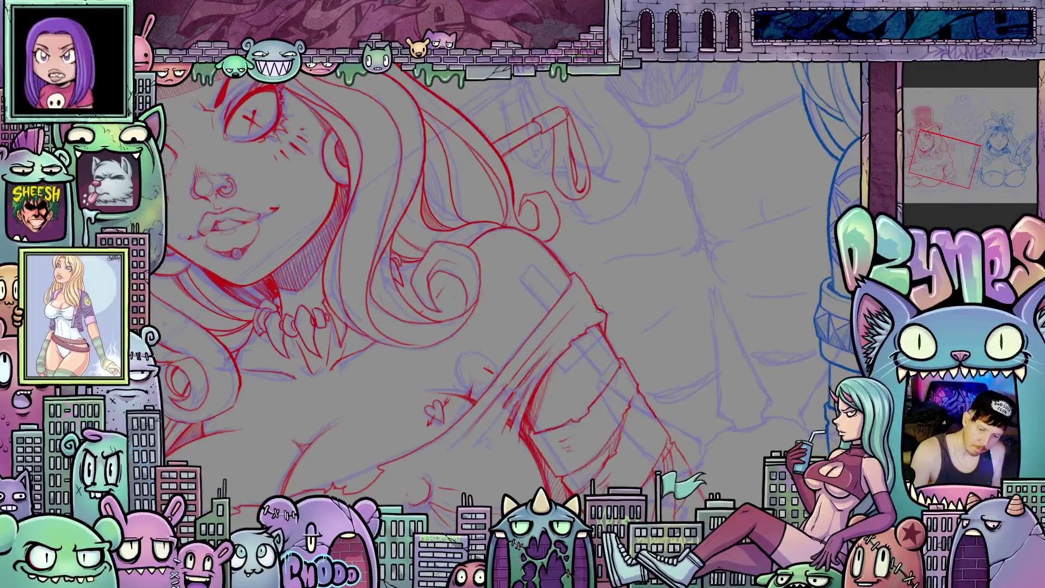
scroll(632, 295, down, 5)
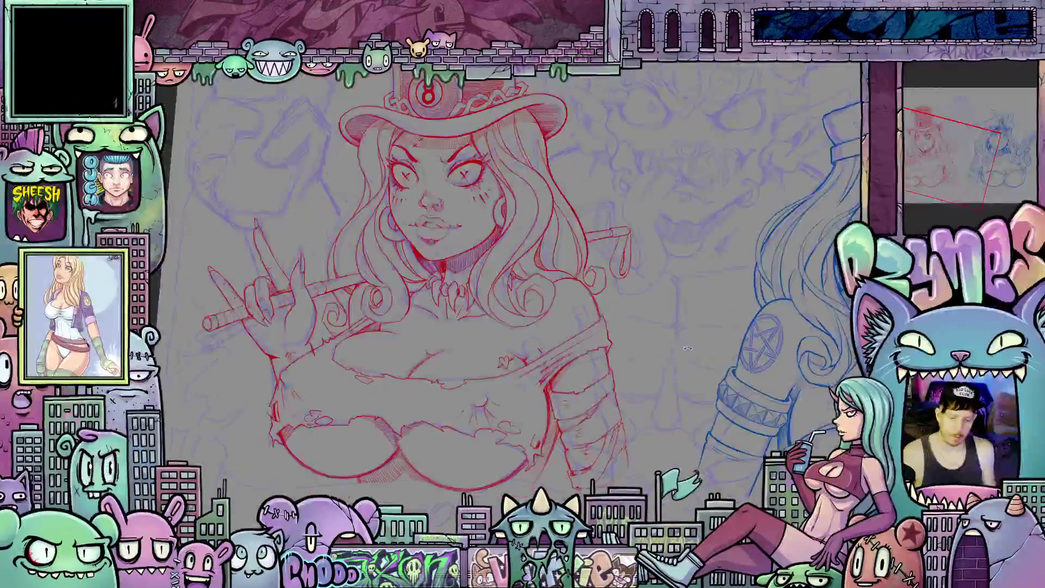
Step: Centre the red girl's upper body, zoom in briefly, then zoom back out to the full page
drag(615, 342, 634, 362)
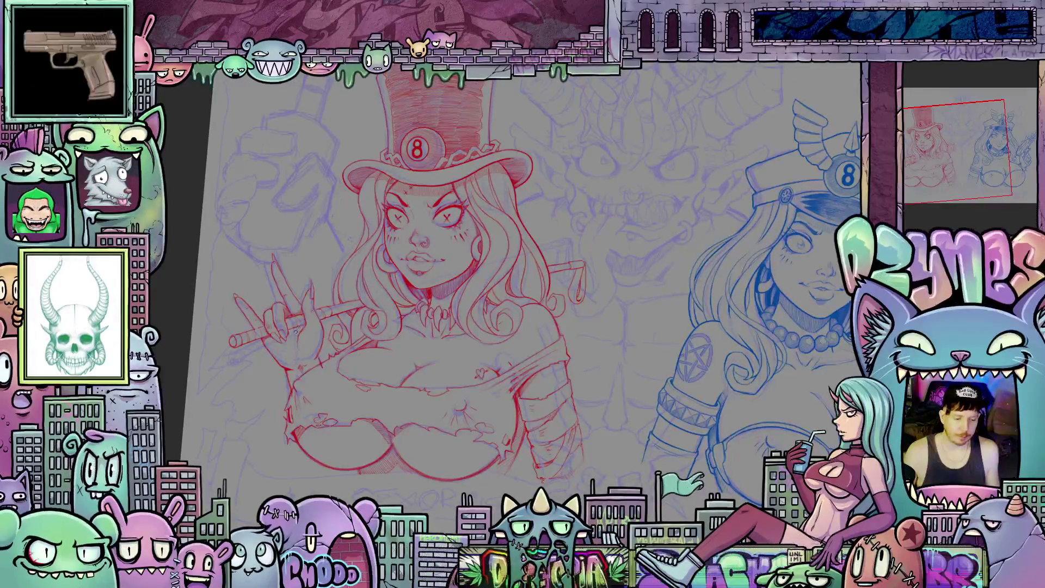
scroll(275, 330, up, 1)
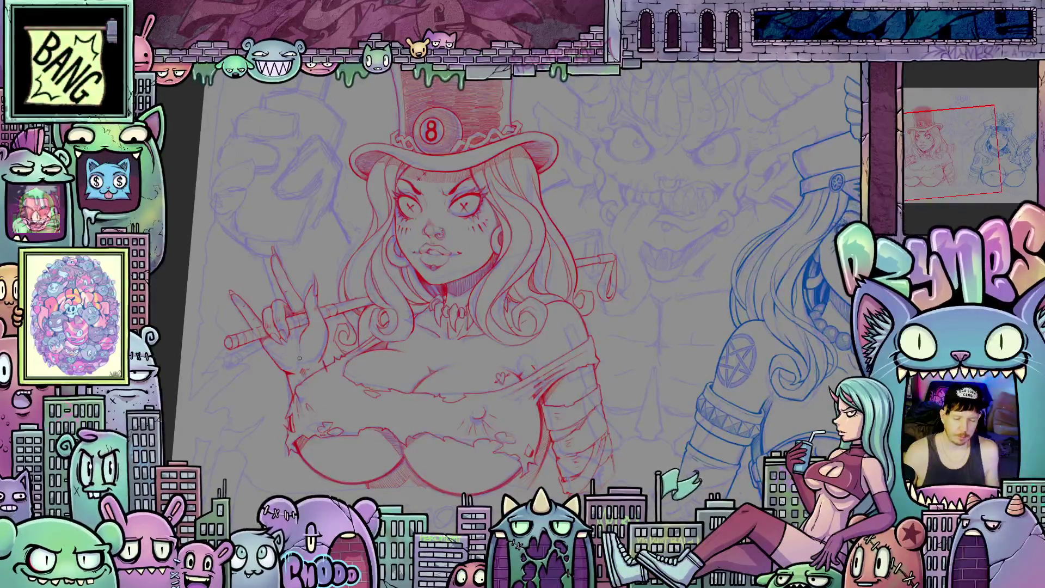
scroll(299, 342, up, 1)
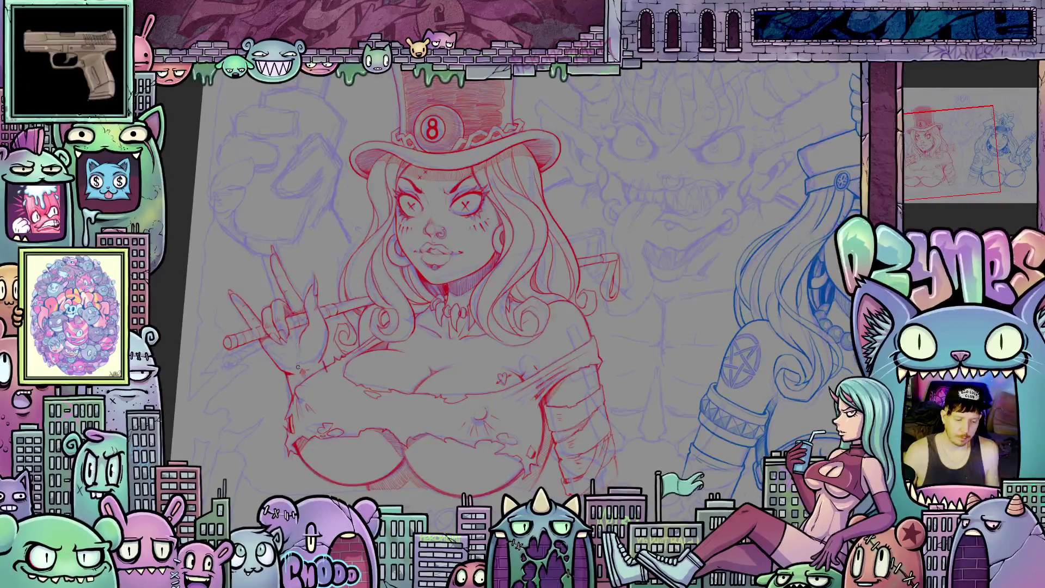
scroll(299, 344, down, 3)
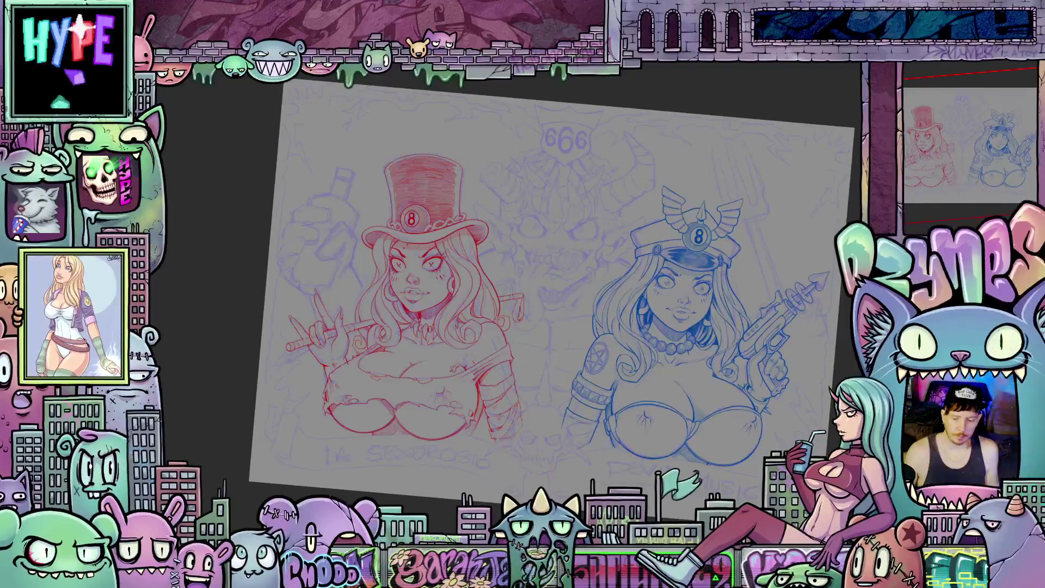
Step: Zoom and pan to frame the blue girl's 8-badge cap, face and ray-gun hand
scroll(697, 385, up, 5)
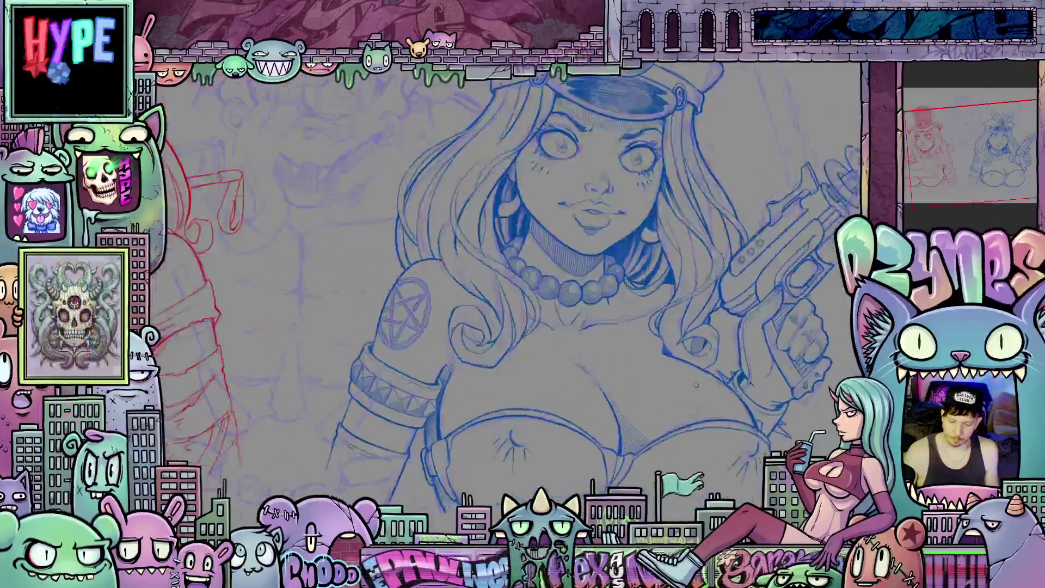
drag(614, 433, 681, 534)
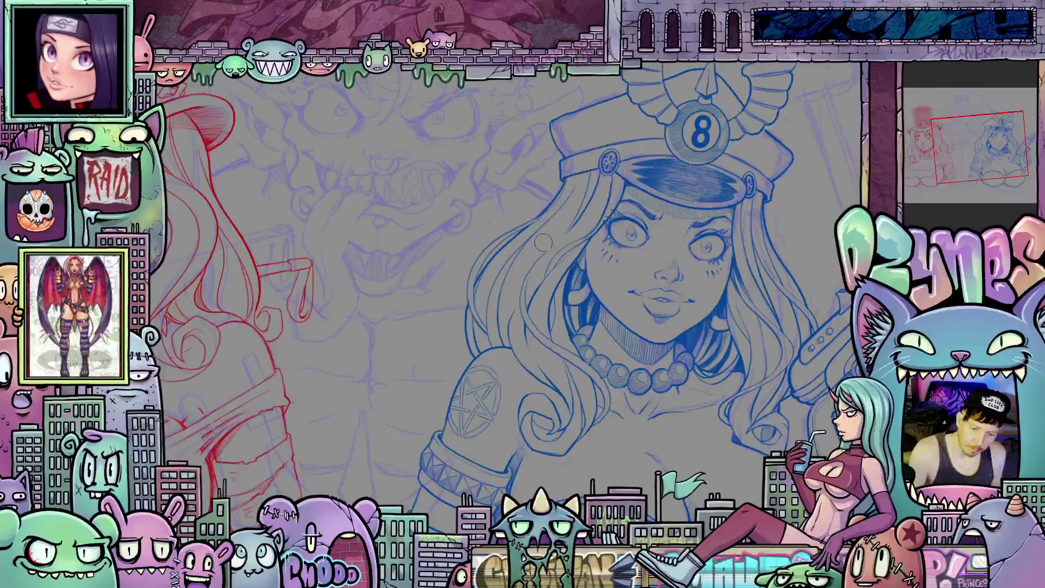
scroll(560, 210, up, 5)
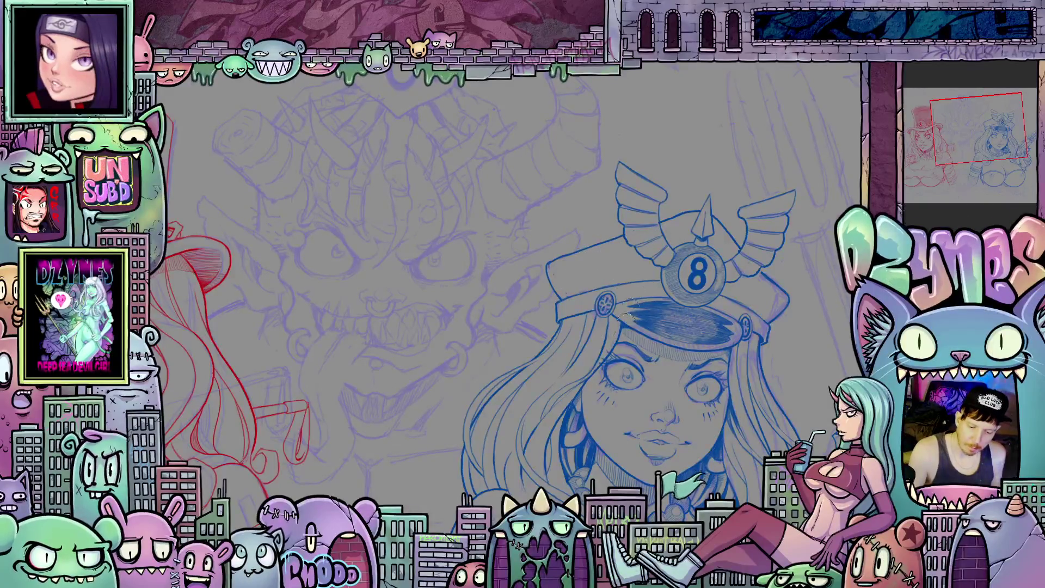
mouse_move(757, 434)
mouse_down()
mouse_move(643, 364)
mouse_move(604, 366)
mouse_up()
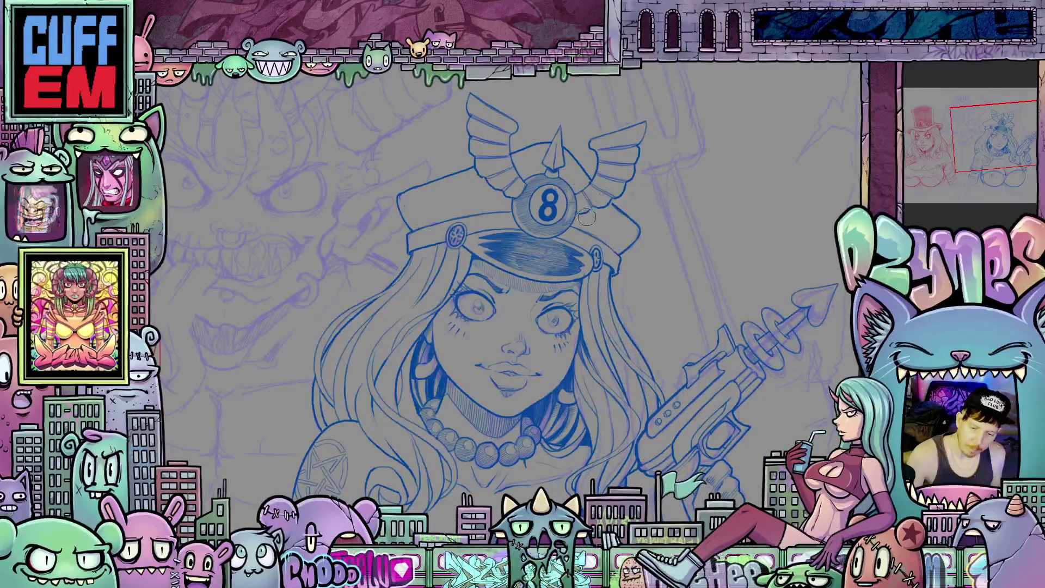
drag(568, 413, 550, 323)
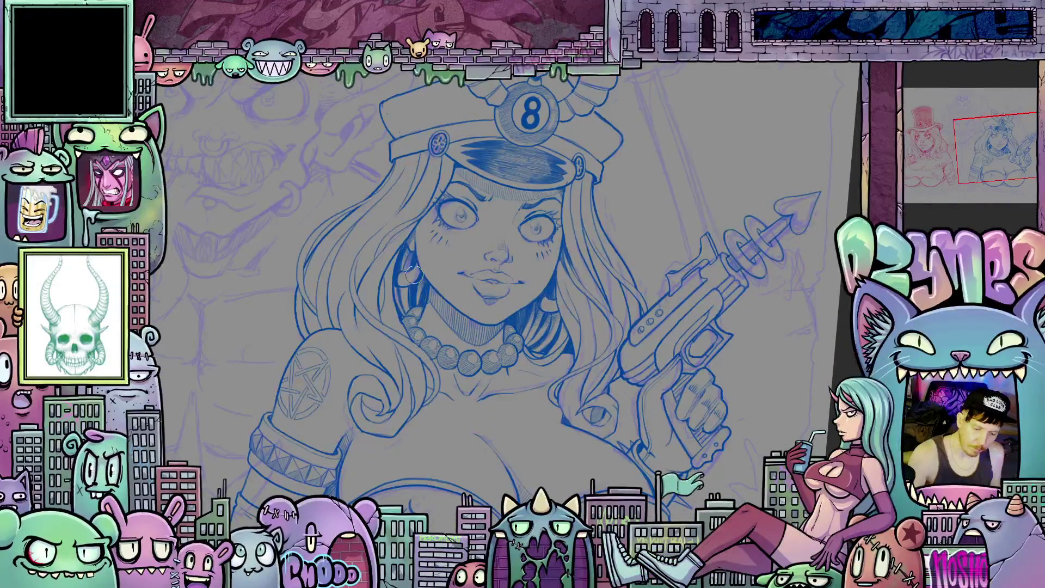
drag(562, 432, 489, 400)
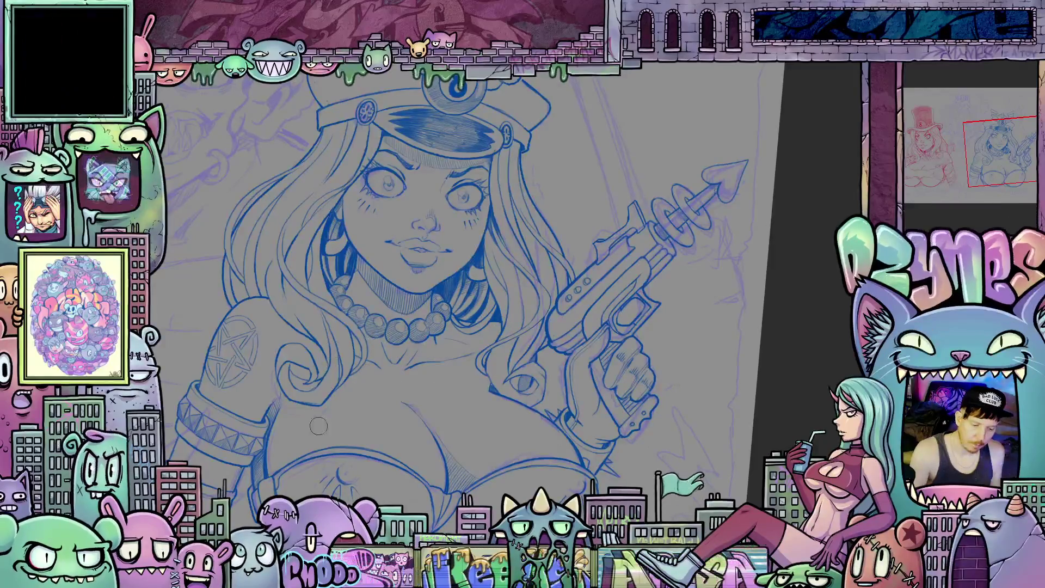
drag(563, 362, 570, 392)
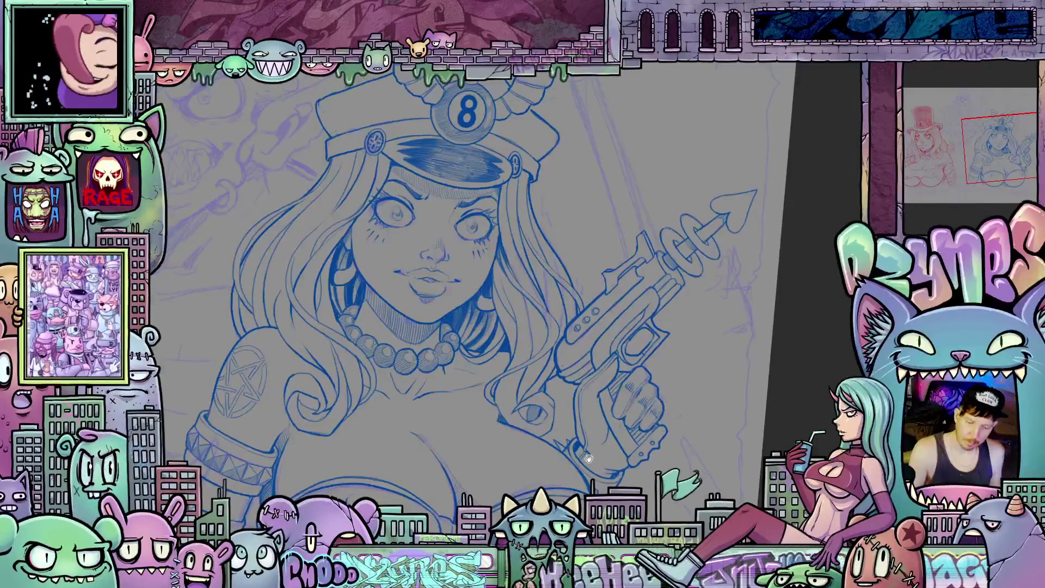
Step: Pan across the blue girl's chest up to her face and cap
scroll(598, 425, down, 3)
scroll(517, 381, left, 5)
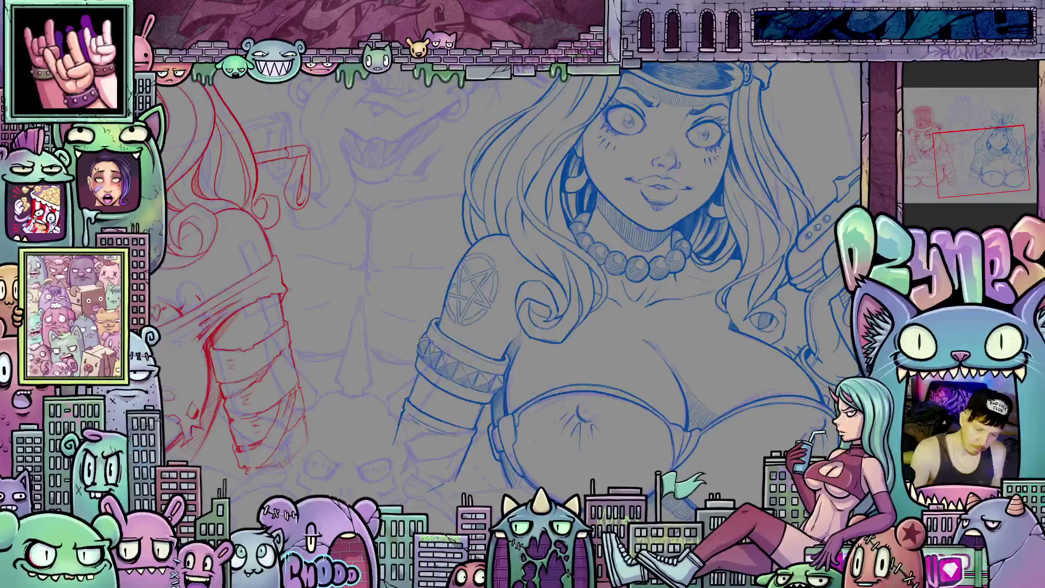
scroll(538, 425, down, 2)
scroll(539, 425, left, 1)
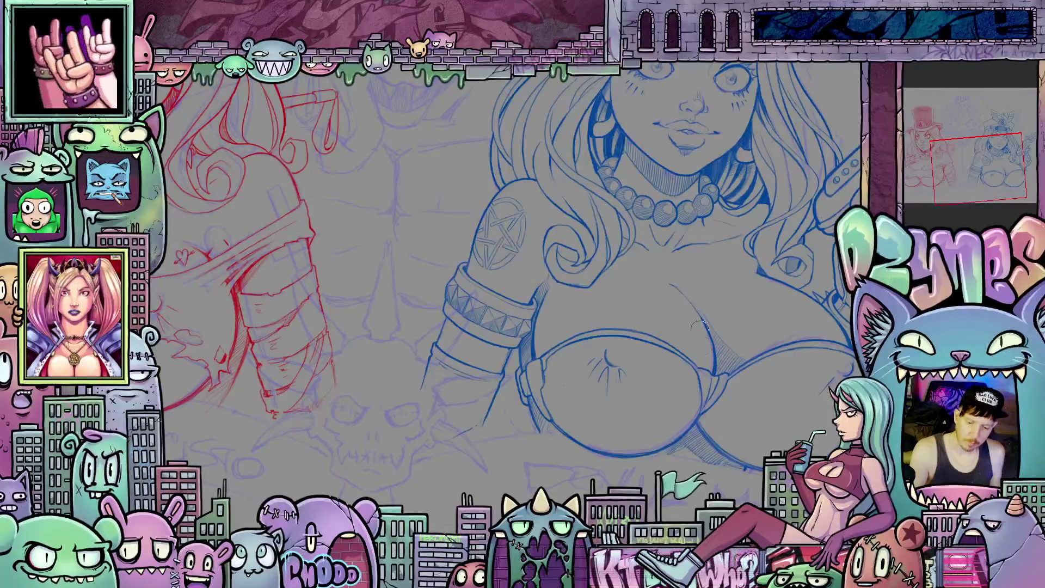
mouse_move(736, 397)
mouse_down()
mouse_move(687, 329)
mouse_move(678, 381)
mouse_up()
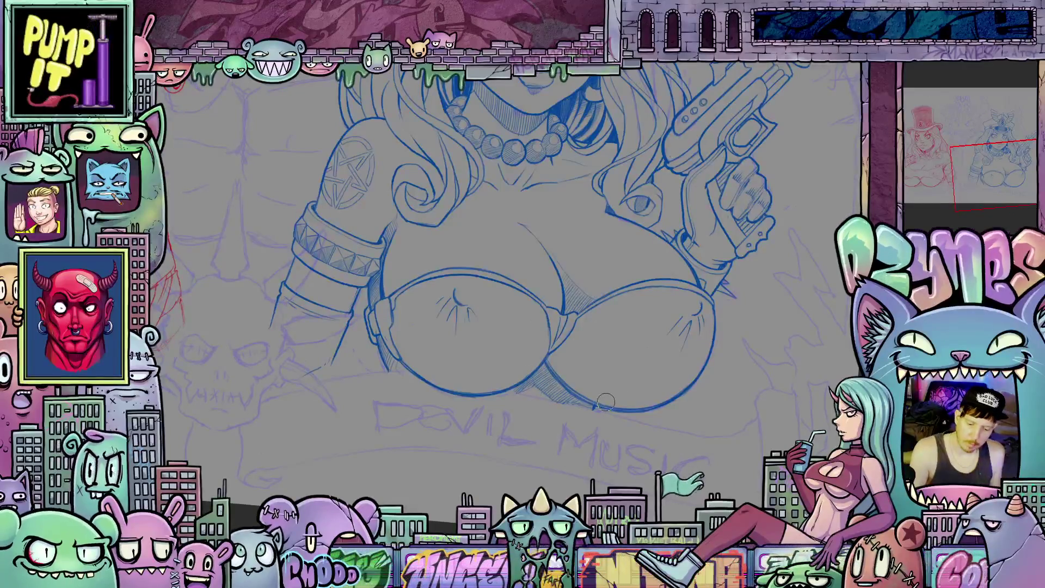
drag(680, 361, 633, 428)
mouse_move(610, 342)
mouse_down()
mouse_move(682, 436)
mouse_move(642, 414)
mouse_move(652, 416)
mouse_up()
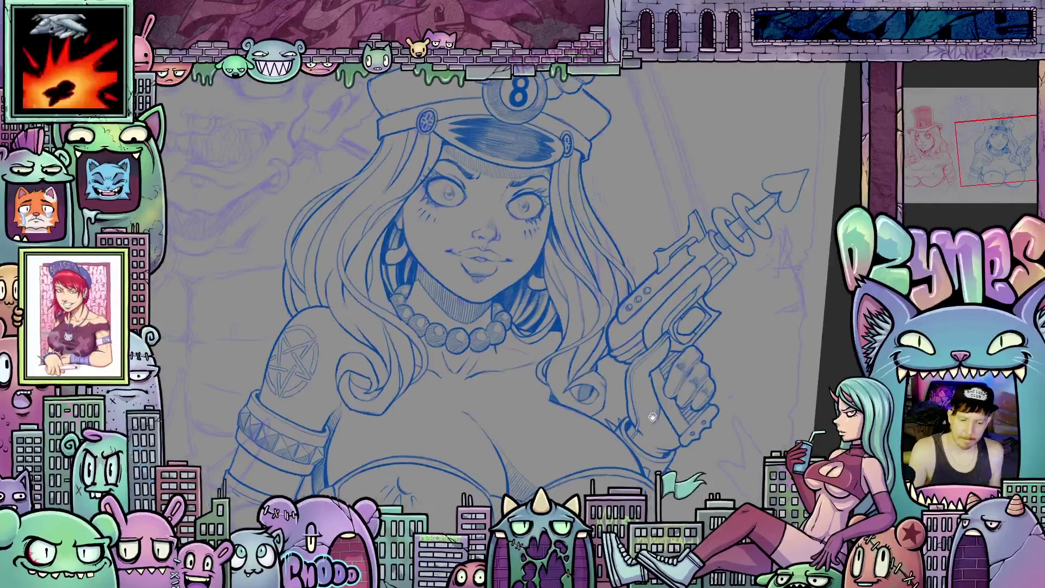
Step: Inspect the wings on her cap and her ray gun, then move the view to the red top-hat girl
drag(483, 212, 572, 343)
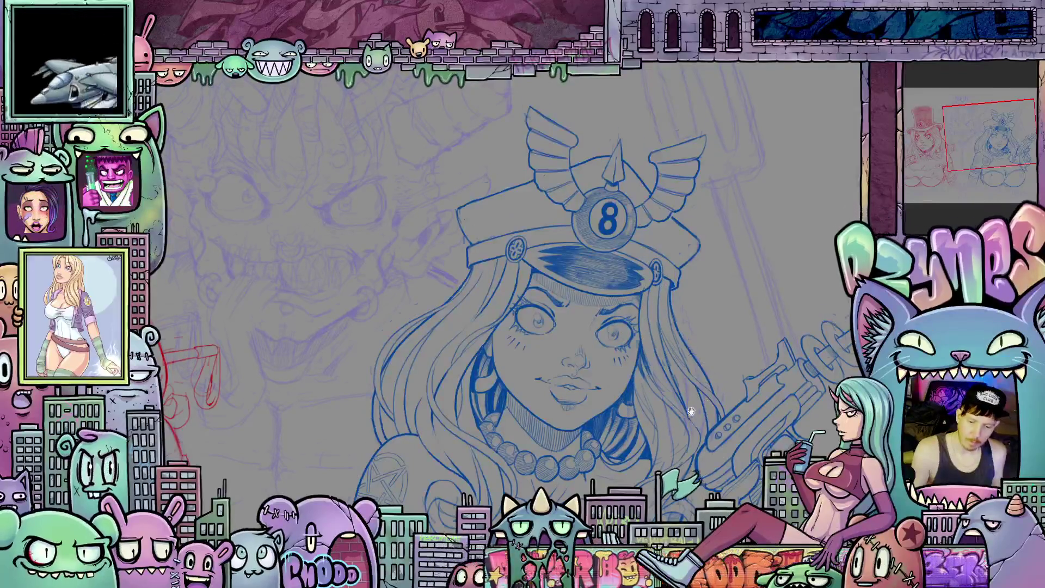
drag(693, 415, 728, 329)
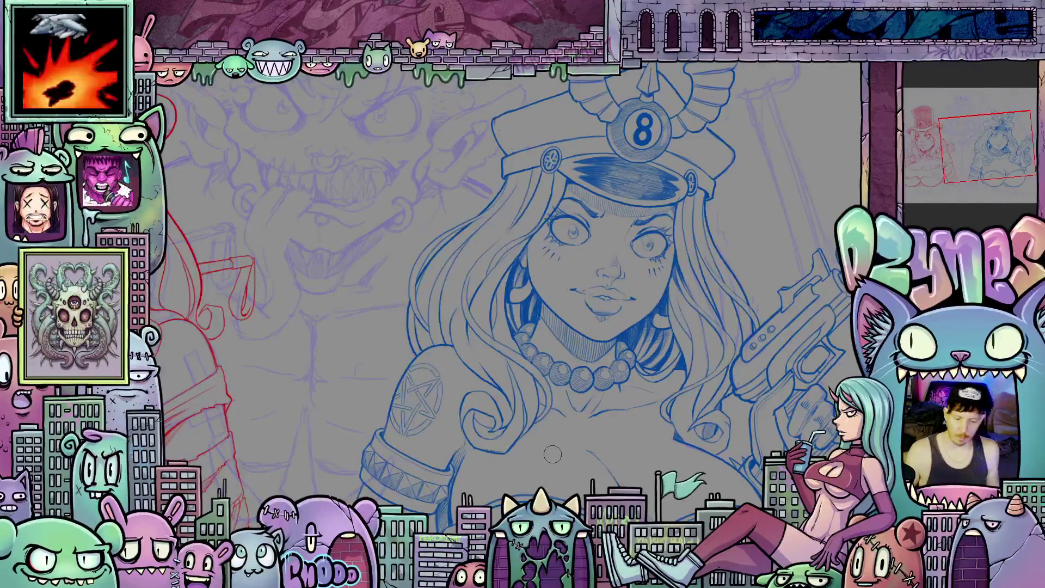
scroll(531, 424, down, 3)
scroll(550, 399, up, 3)
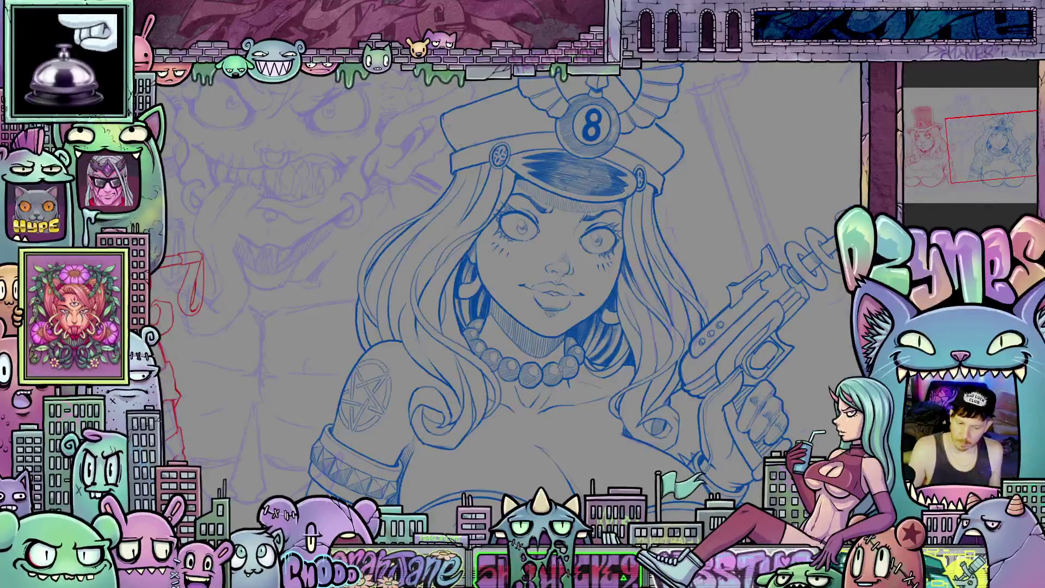
drag(764, 416, 699, 310)
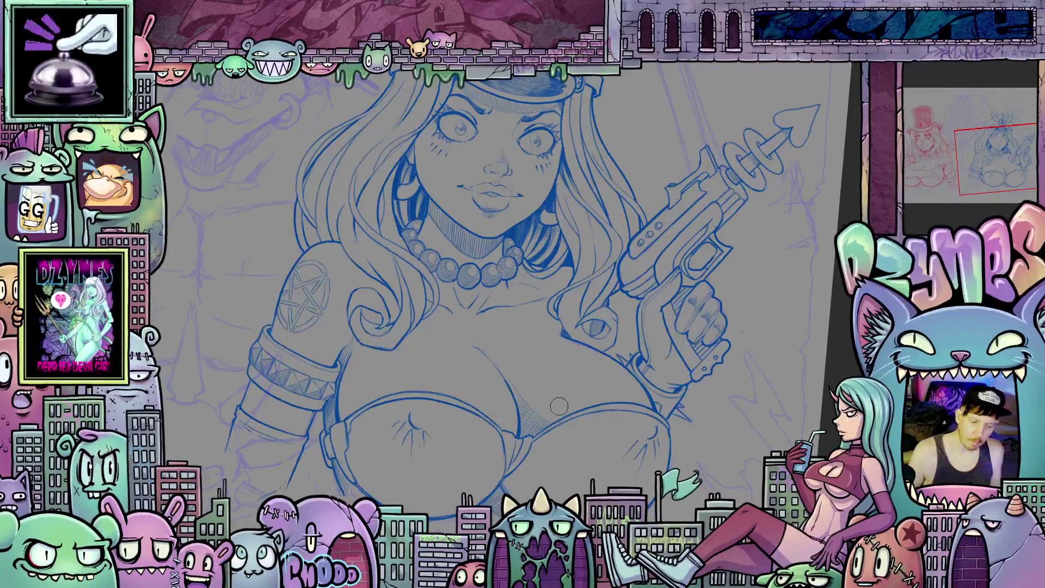
scroll(559, 406, down, 3)
drag(414, 457, 542, 457)
scroll(490, 457, up, 2)
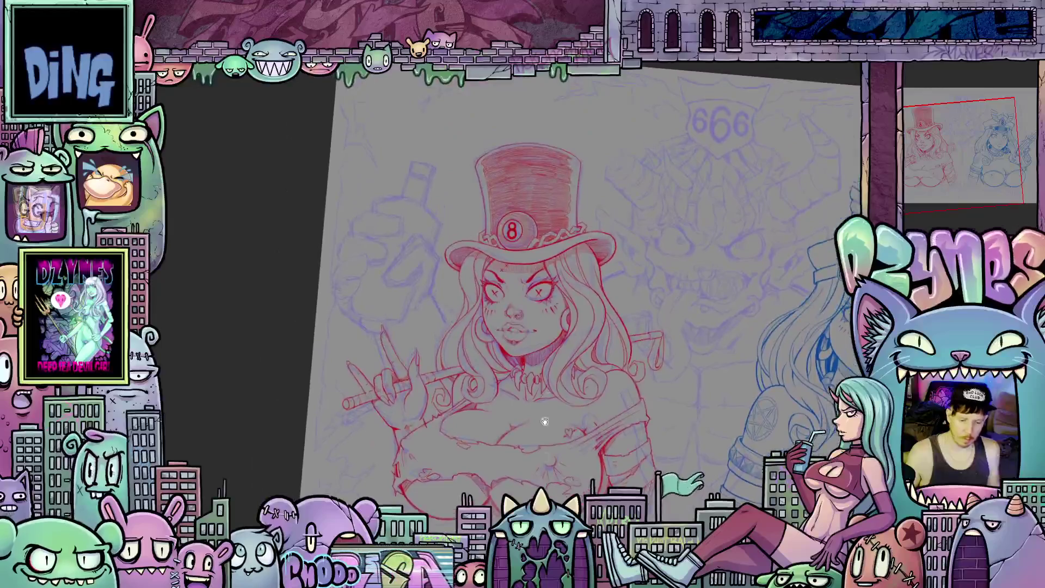
scroll(542, 457, up, 3)
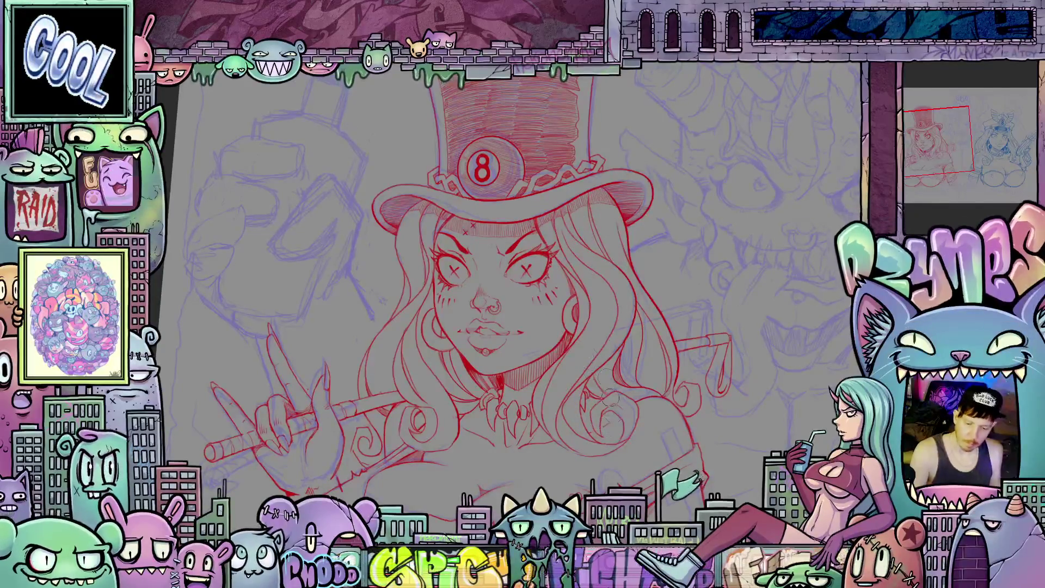
drag(625, 376, 533, 380)
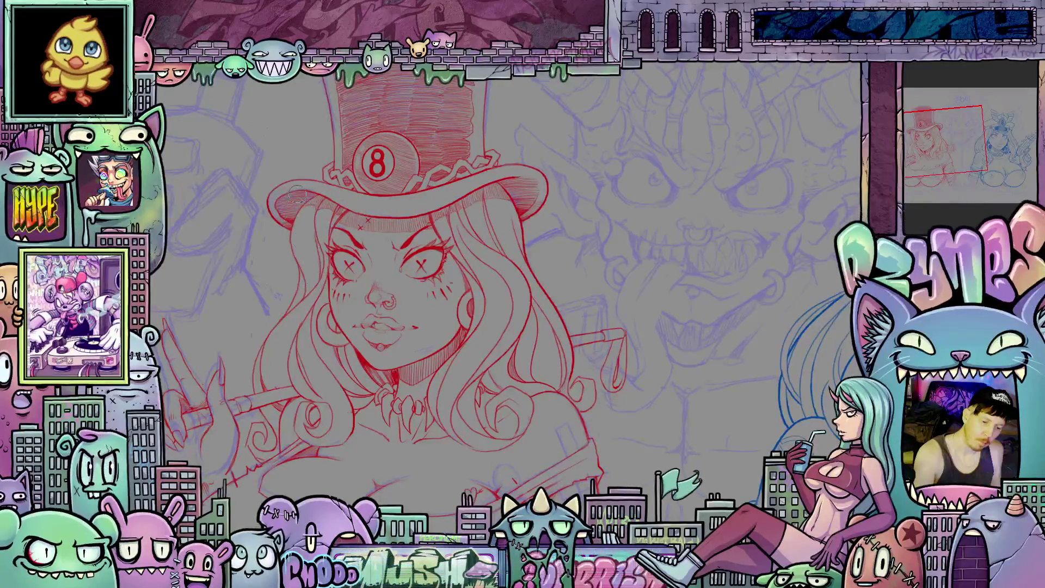
drag(310, 207, 438, 280)
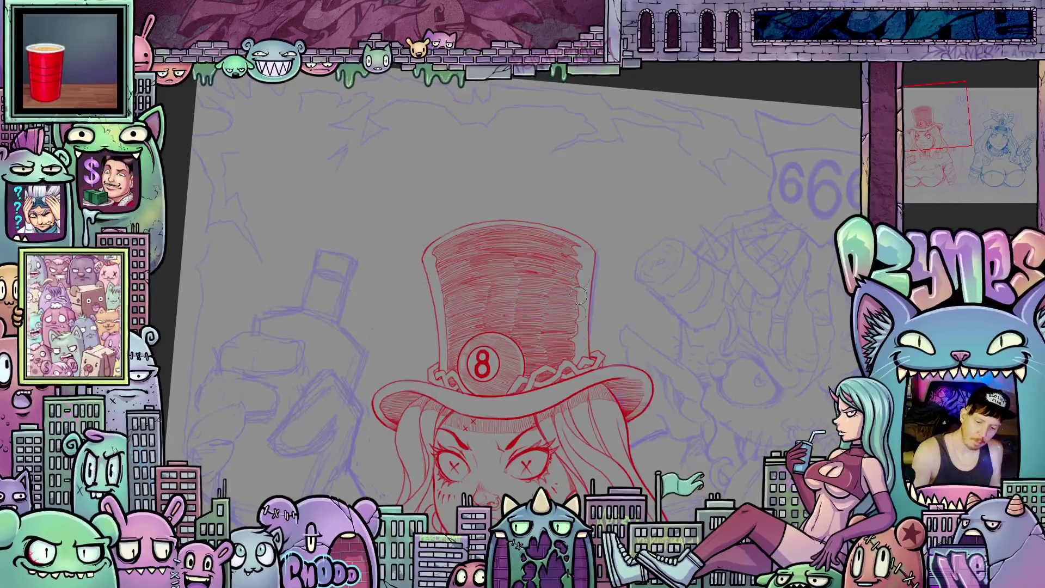
scroll(635, 321, down, 3)
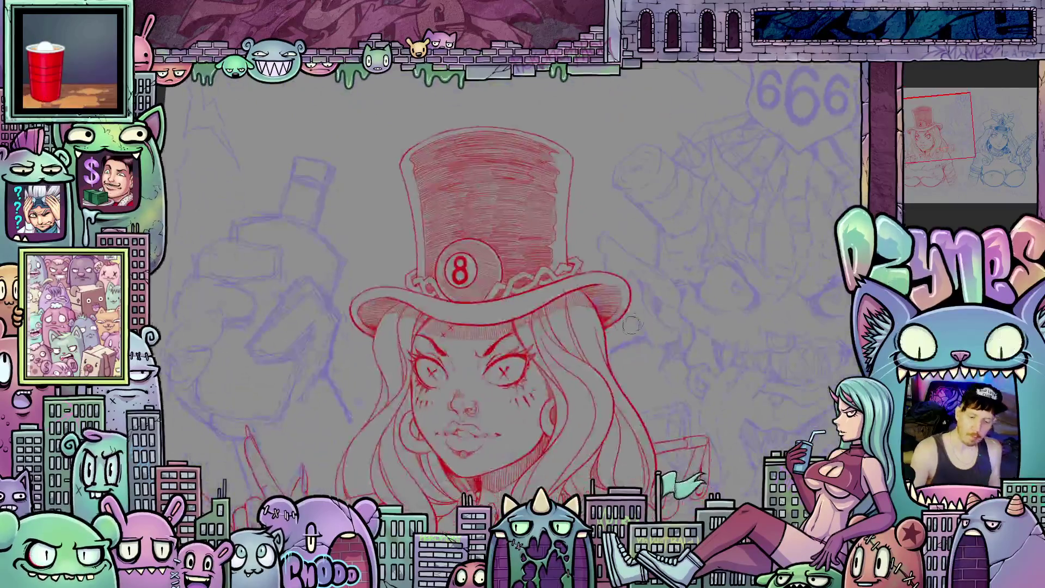
scroll(638, 273, down, 3)
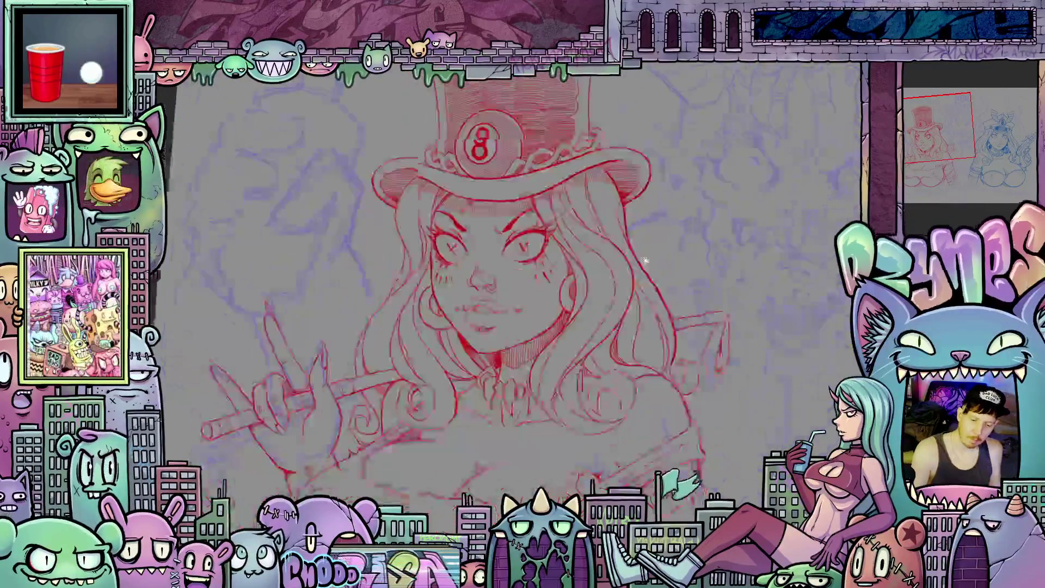
scroll(638, 274, down, 2)
scroll(543, 366, up, 2)
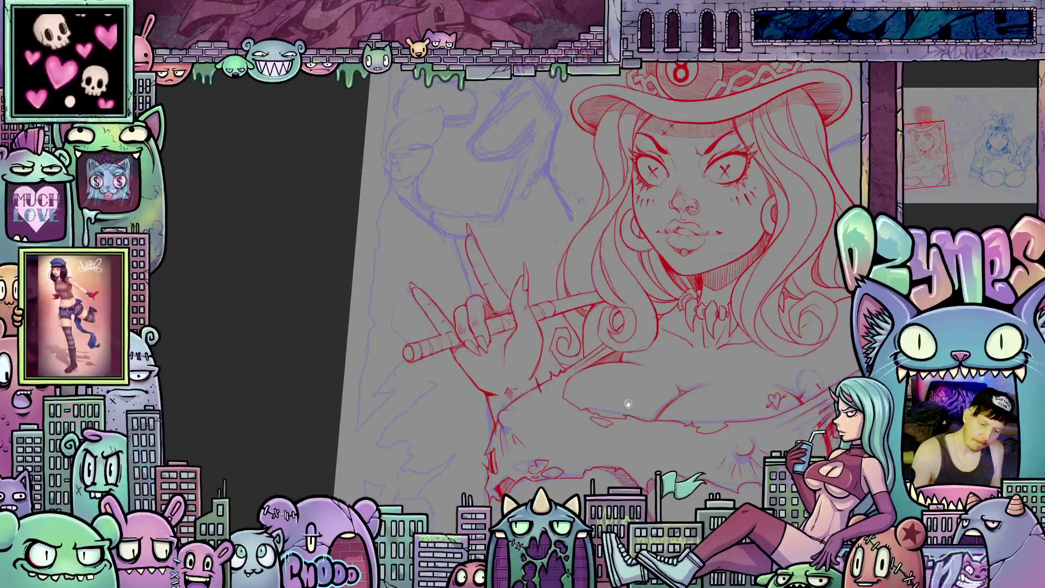
Step: Straighten the rotated view with Ctrl+0, look over the red girl's hat, torso and cane, then zoom out
scroll(567, 333, down, 3)
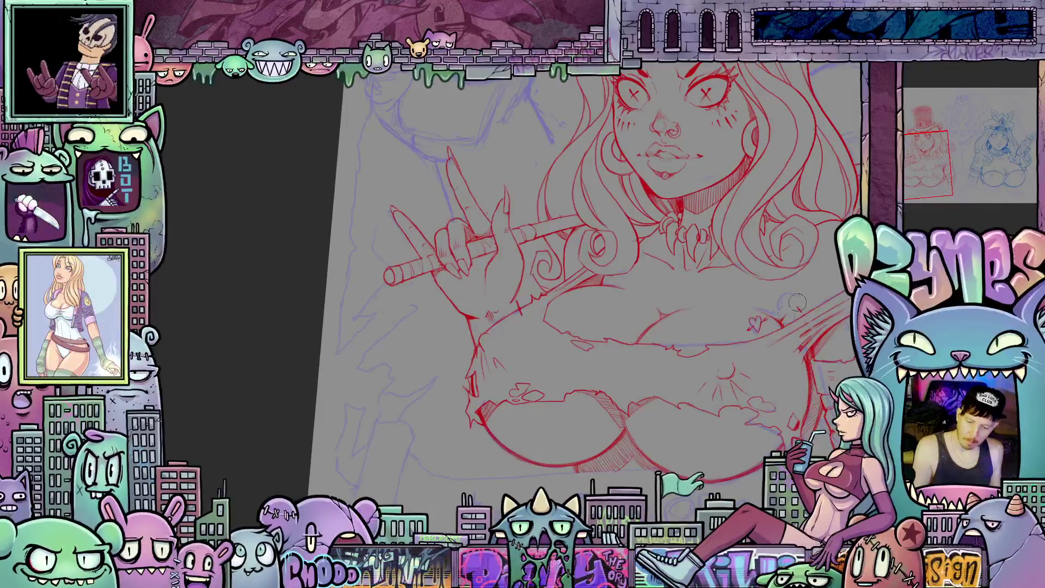
key(ctrl+0)
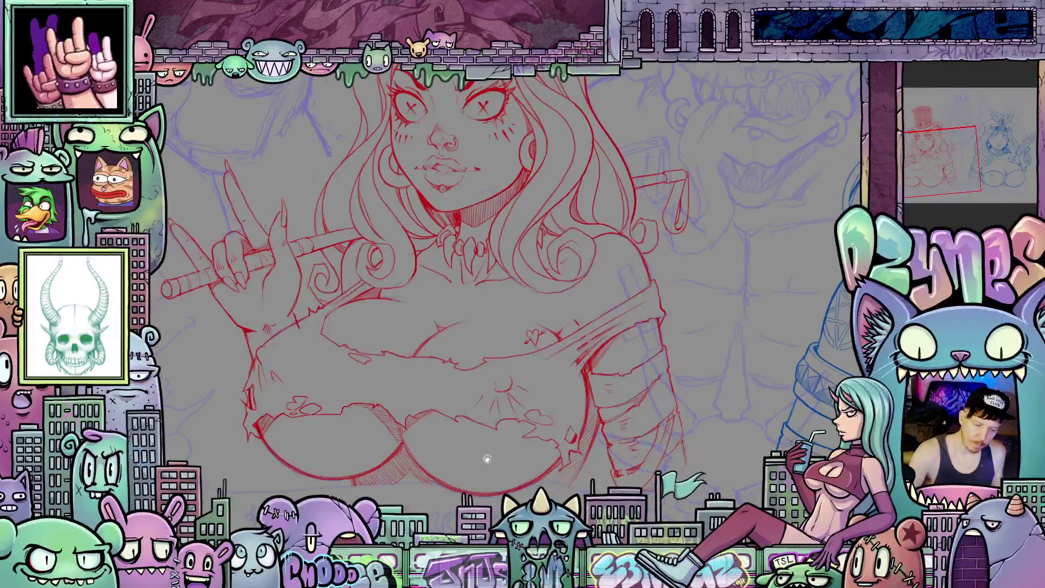
drag(488, 460, 381, 345)
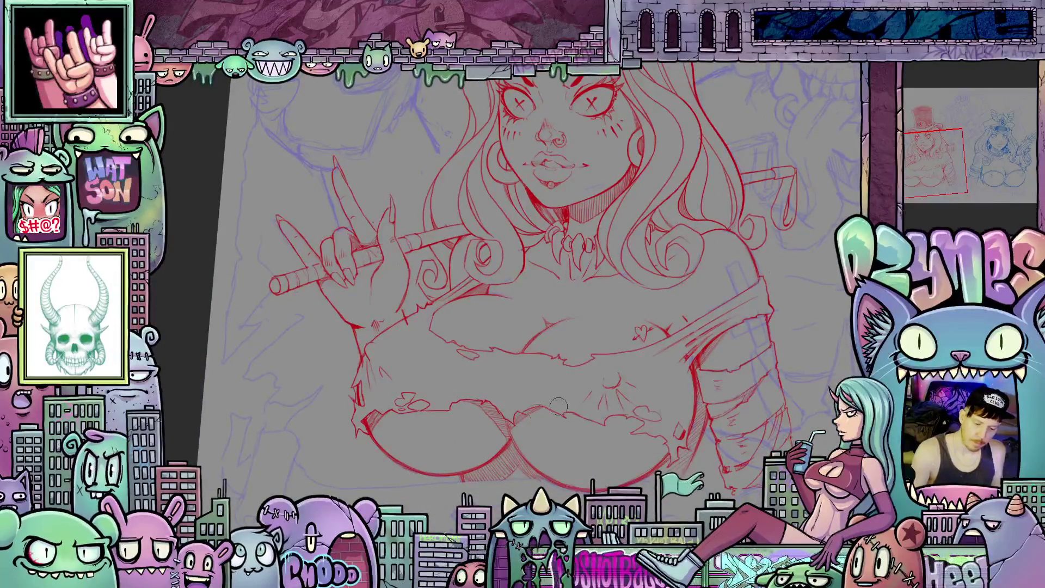
mouse_move(537, 414)
mouse_down()
mouse_move(578, 418)
mouse_move(629, 563)
mouse_up()
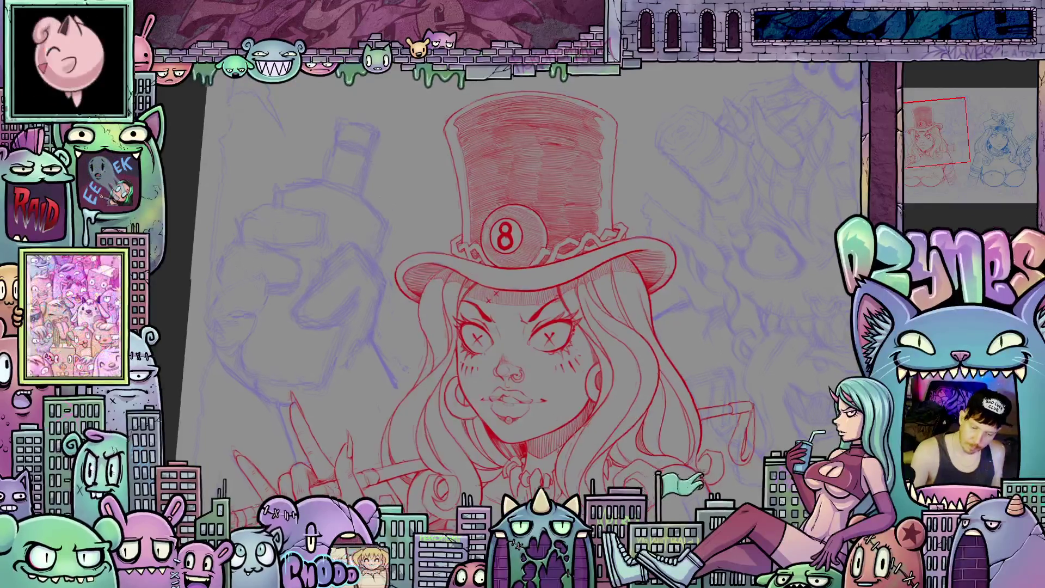
drag(572, 495, 552, 397)
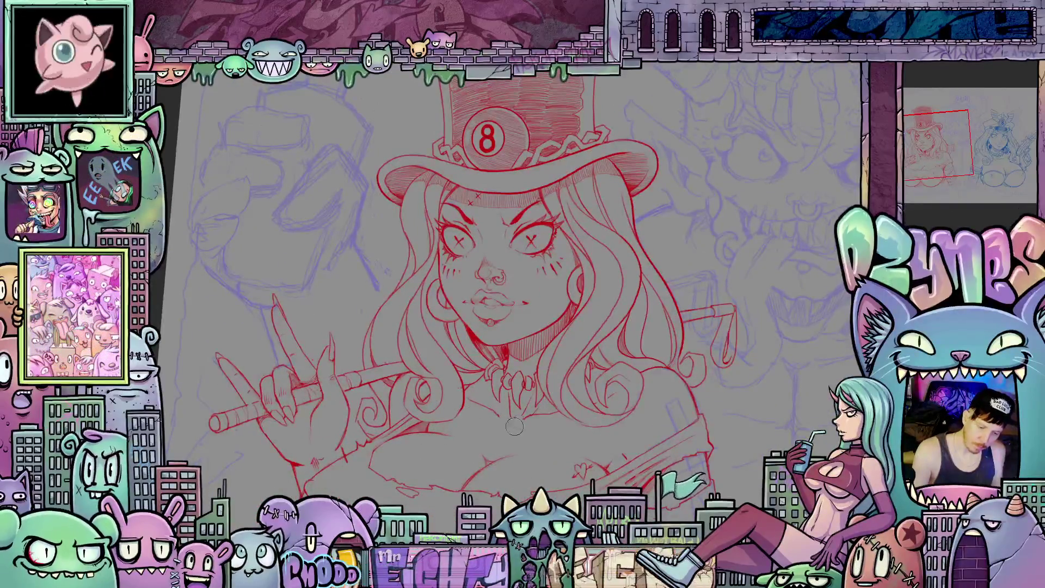
scroll(519, 424, down, 5)
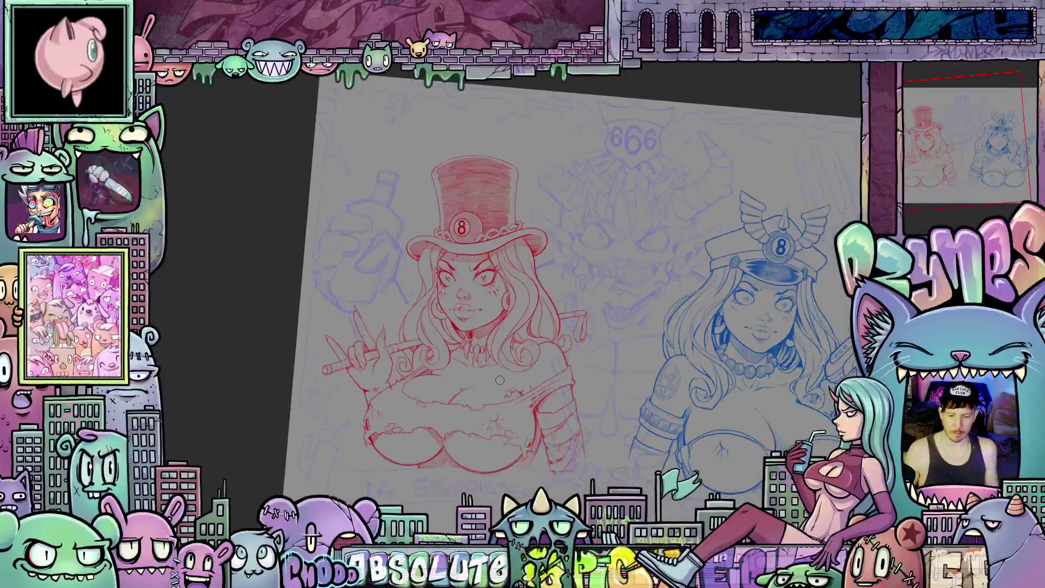
Step: Reset rotation, zoom onto the red girl's shoulder, and rotate until the arm bandage runs horizontal
key(5)
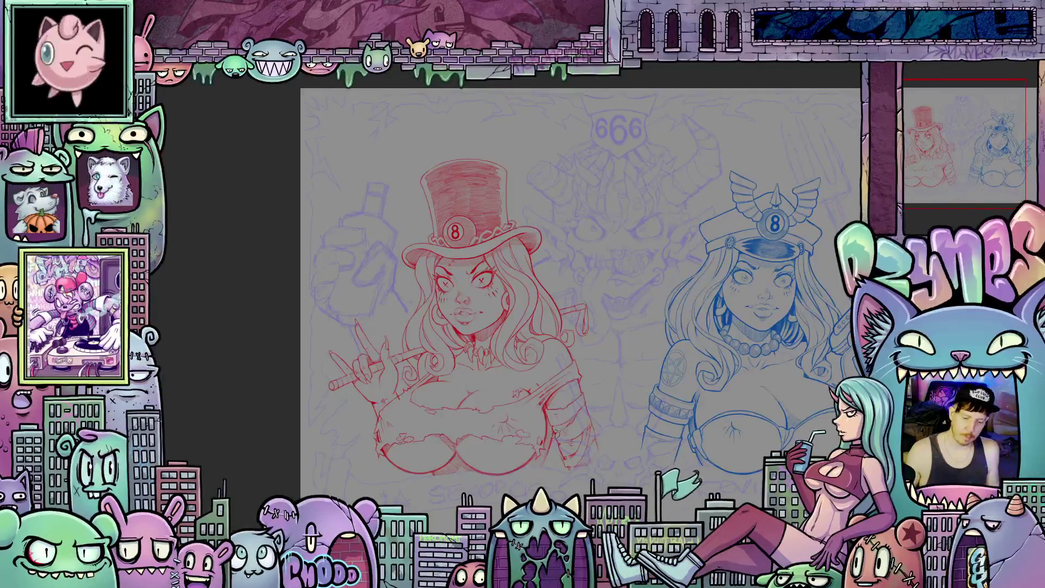
scroll(582, 381, up, 3)
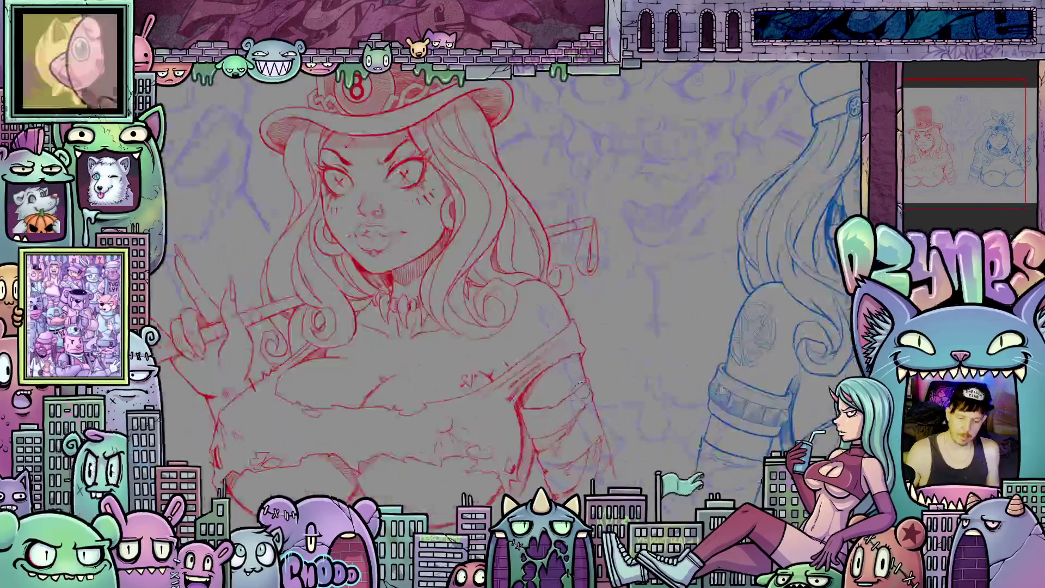
scroll(581, 342, up, 3)
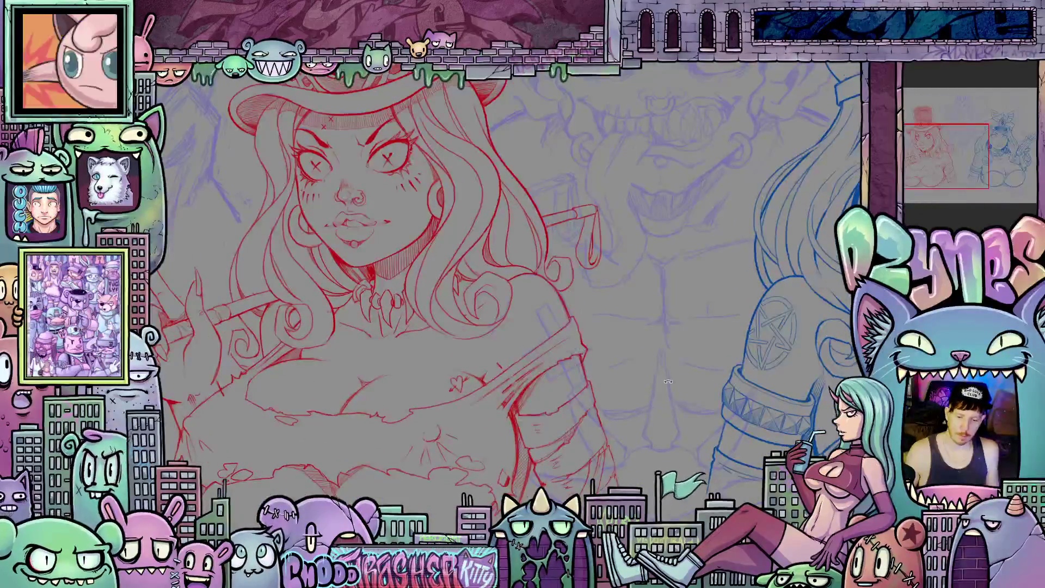
mouse_move(618, 397)
mouse_down()
mouse_move(660, 366)
mouse_move(610, 413)
mouse_move(465, 404)
mouse_up()
scroll(465, 403, up, 4)
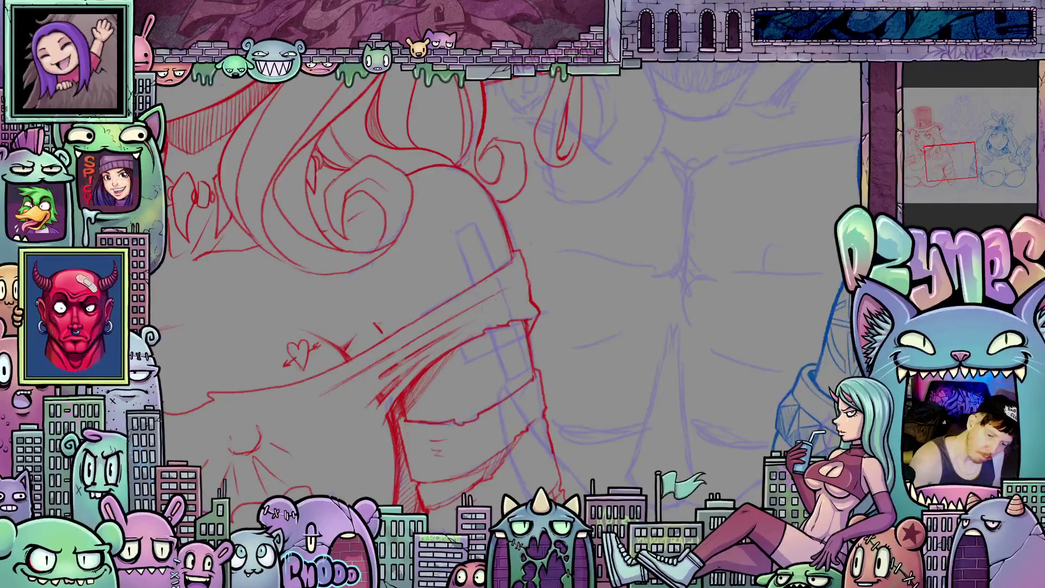
drag(503, 297, 452, 323)
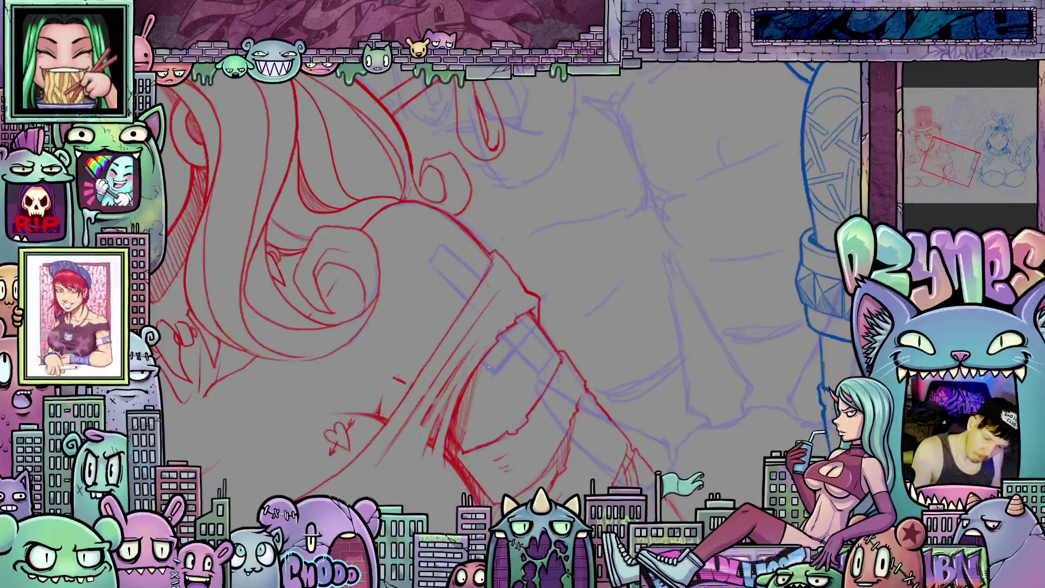
mouse_move(494, 369)
mouse_down()
mouse_move(677, 405)
mouse_move(530, 342)
mouse_up()
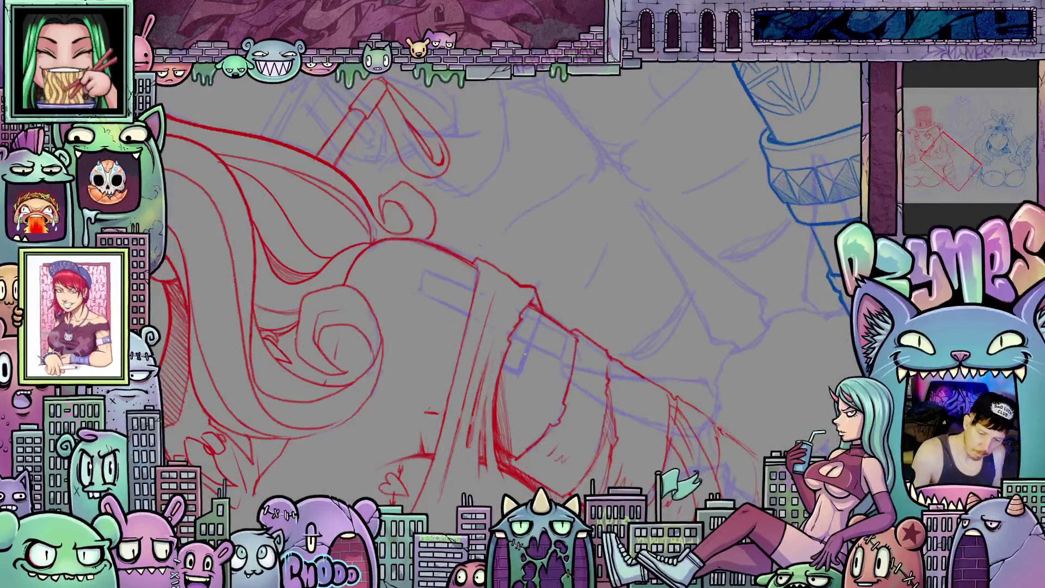
drag(577, 342, 485, 334)
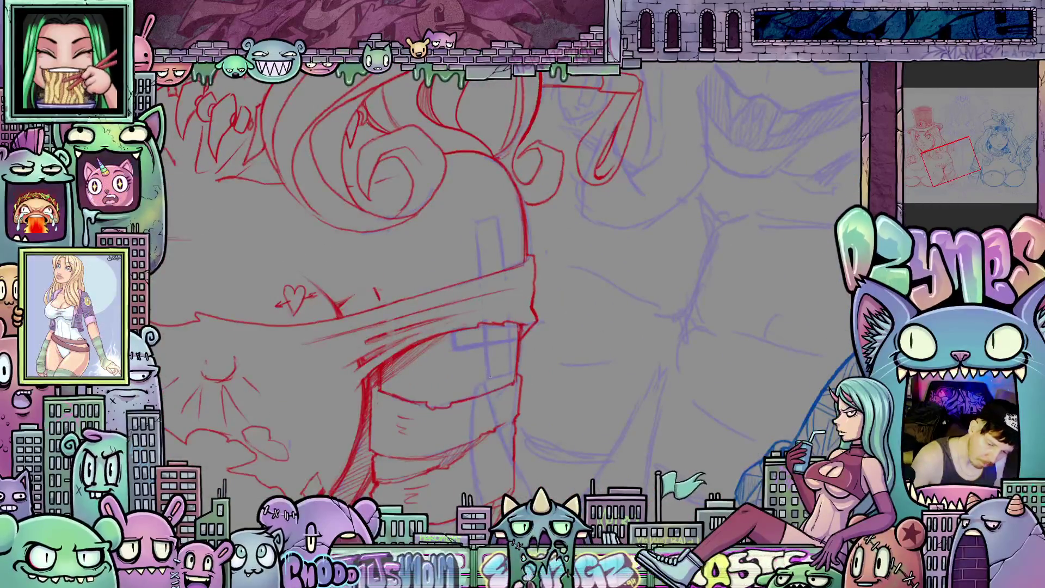
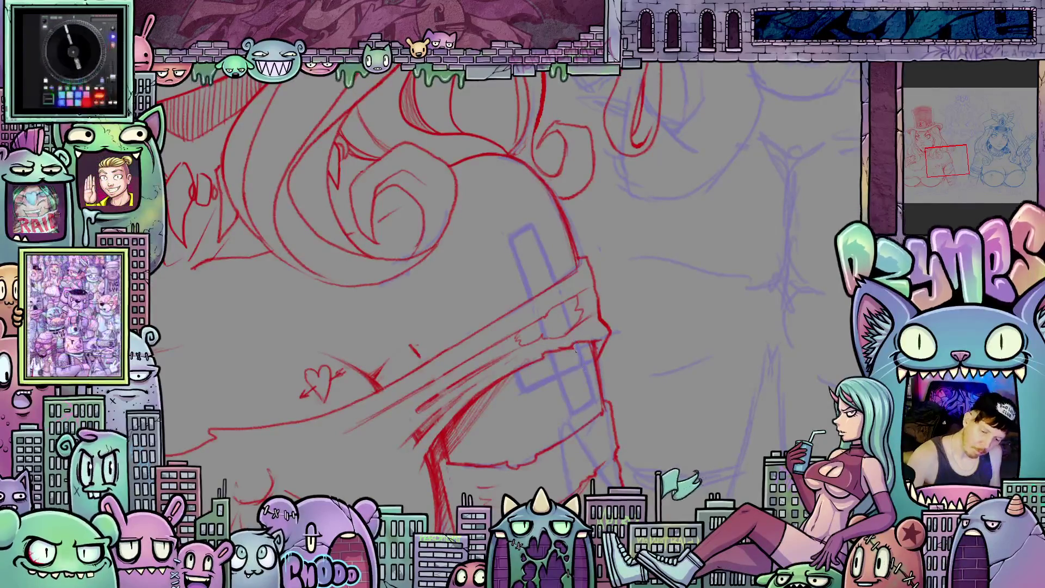
Step: Rotate and pan the canvas view so the strap runs diagonally
key(minus)
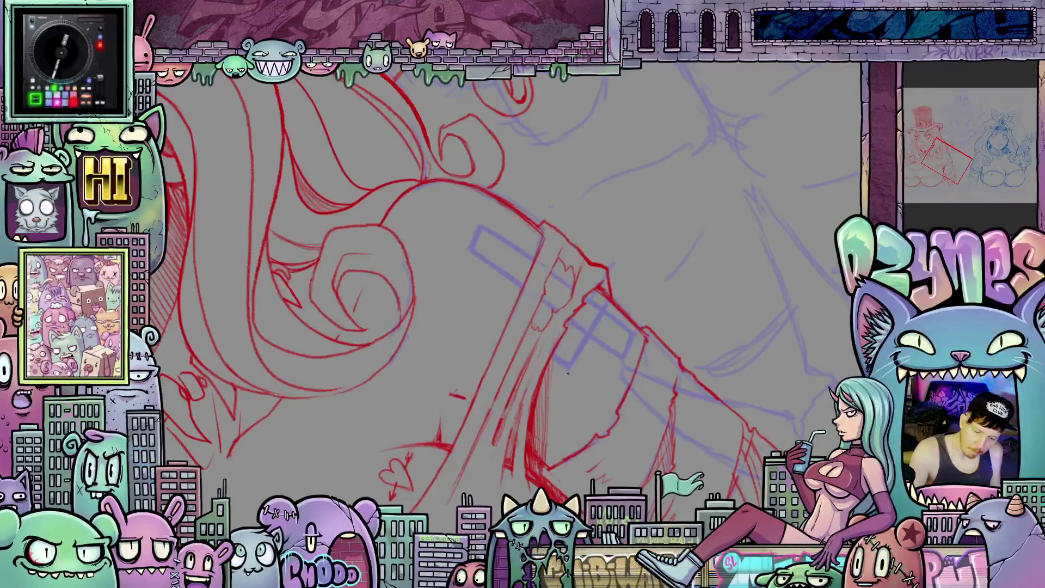
key(asciicircum)
key(asciicircum)
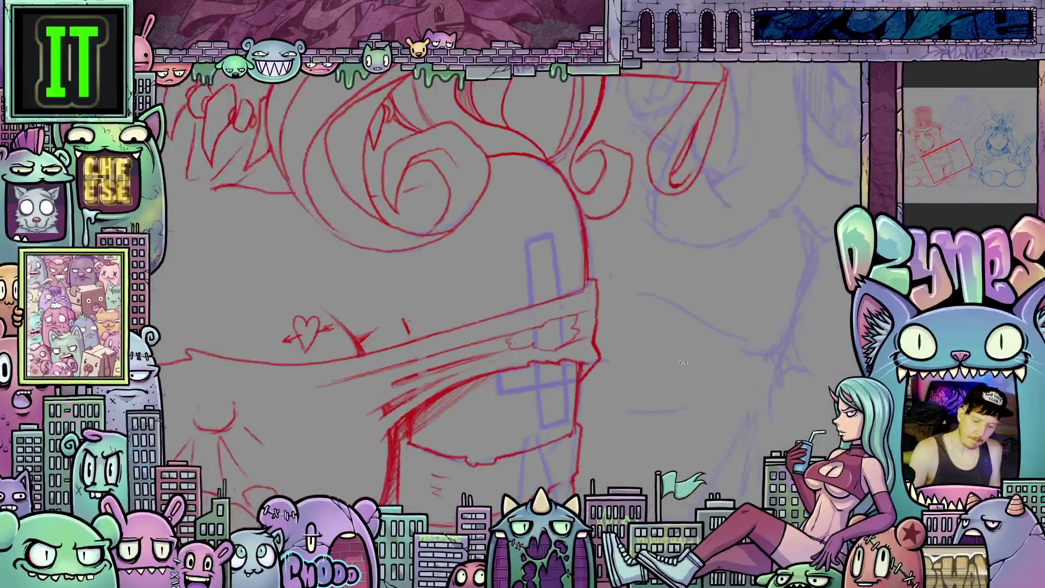
key(asciicircum)
key(asciicircum)
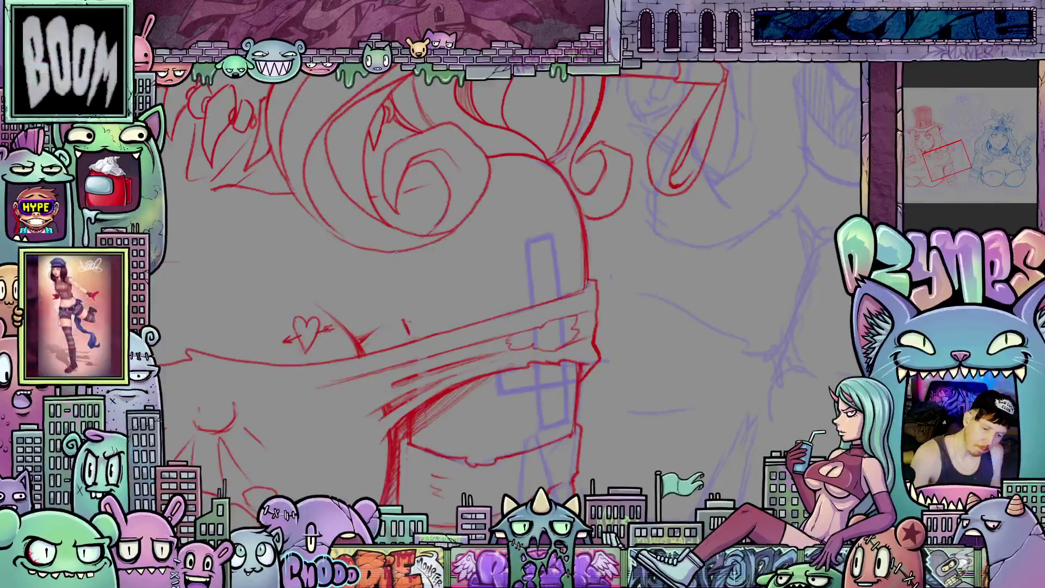
scroll(555, 285, down, 5)
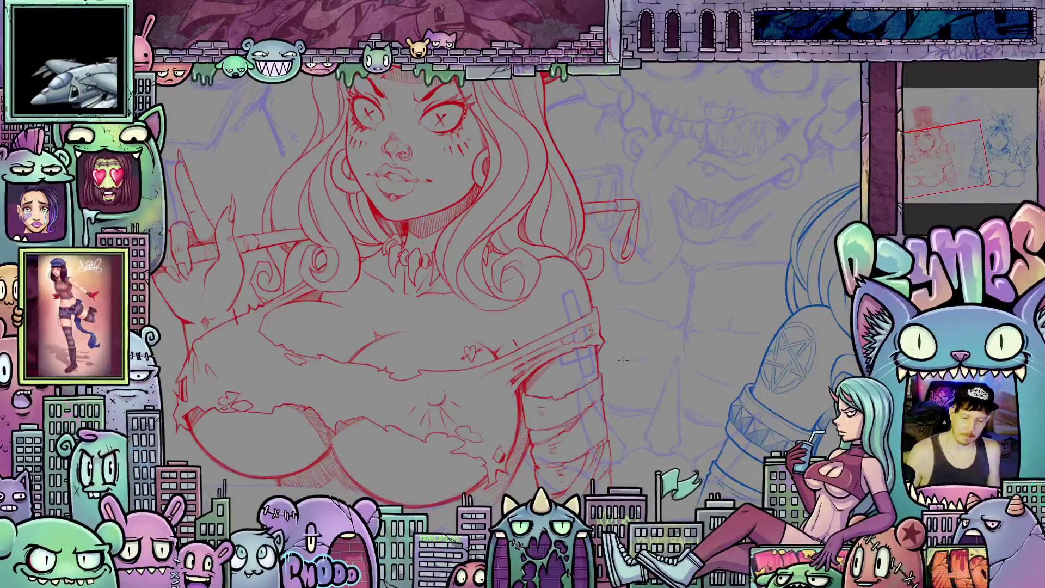
scroll(585, 401, up, 5)
drag(616, 357, 534, 357)
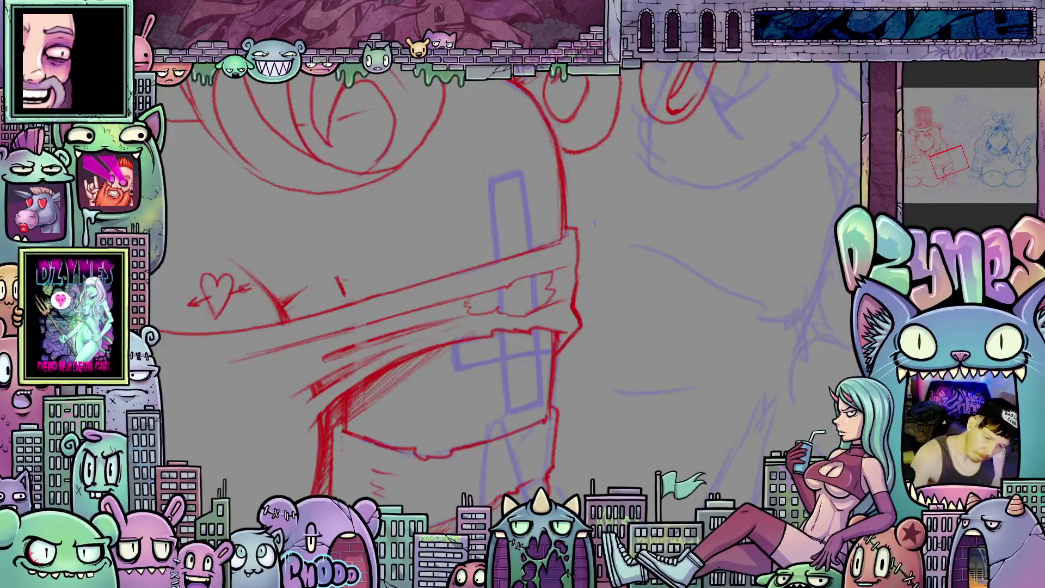
key(minus)
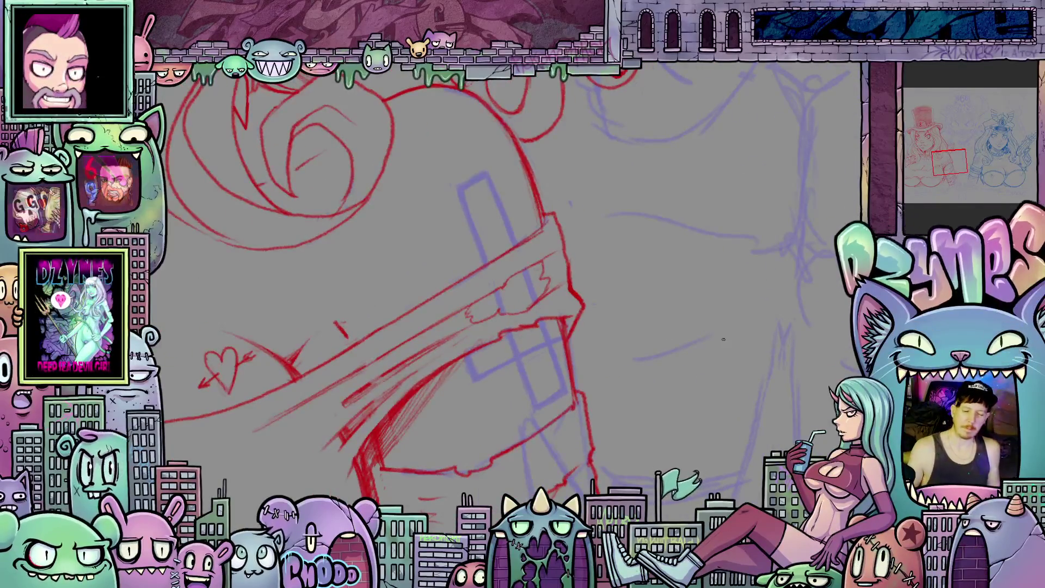
scroll(722, 337, down, 1)
mouse_move(722, 337)
mouse_down()
mouse_move(678, 289)
mouse_move(687, 330)
mouse_up()
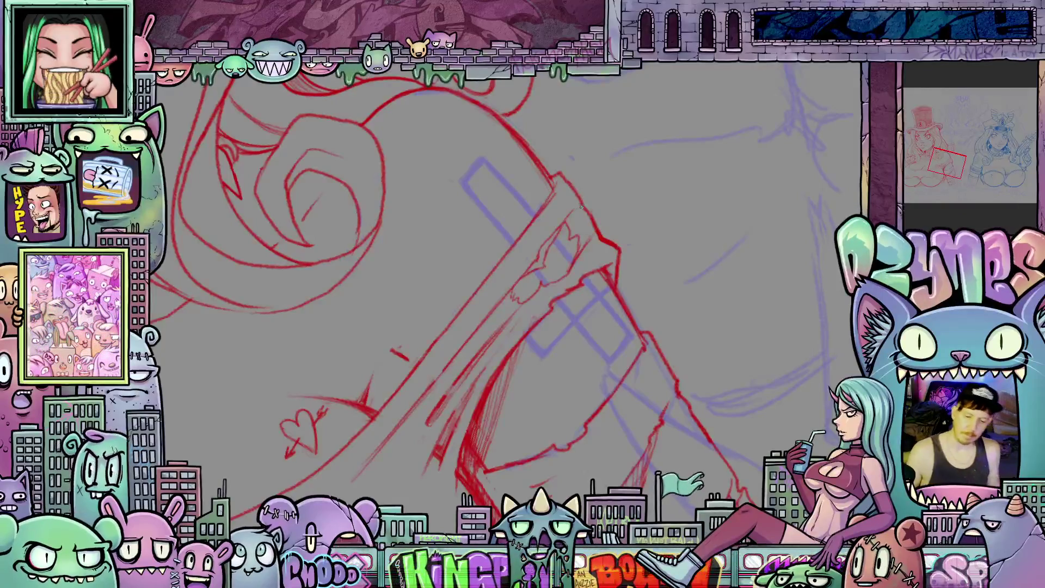
Step: Lasso-select the blue arm sketch and switch back to the brush for the emblem
scroll(673, 309, down, 5)
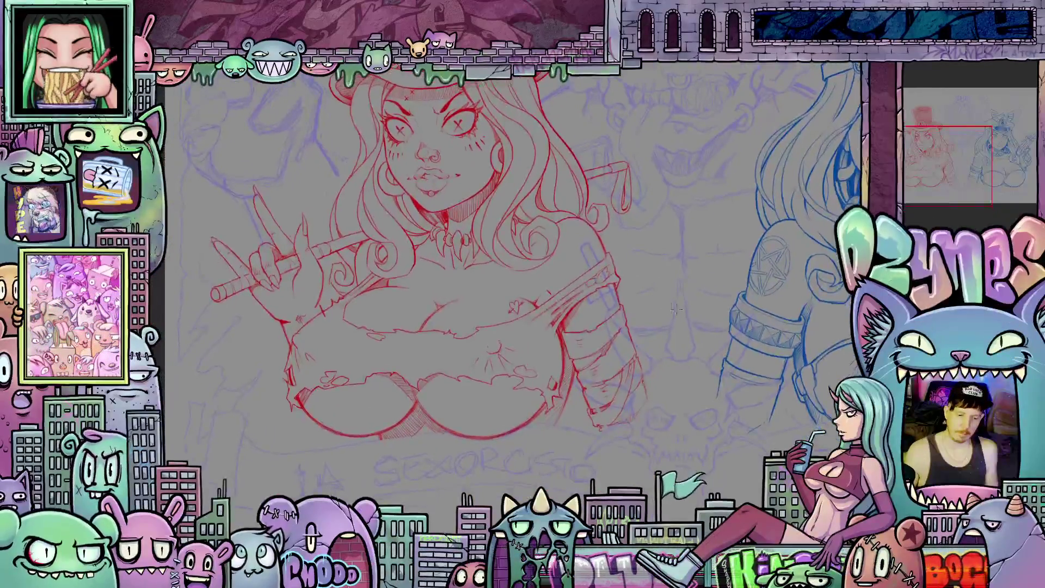
scroll(672, 309, up, 2)
scroll(673, 309, up, 4)
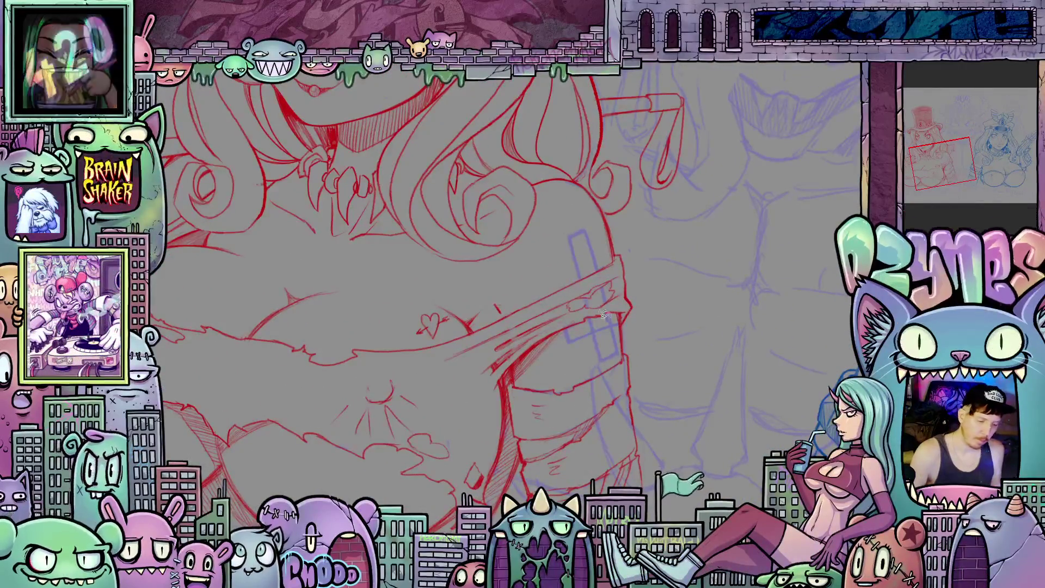
mouse_move(613, 358)
mouse_down()
mouse_move(627, 332)
mouse_move(610, 226)
mouse_move(550, 294)
mouse_move(592, 350)
mouse_move(614, 358)
mouse_up()
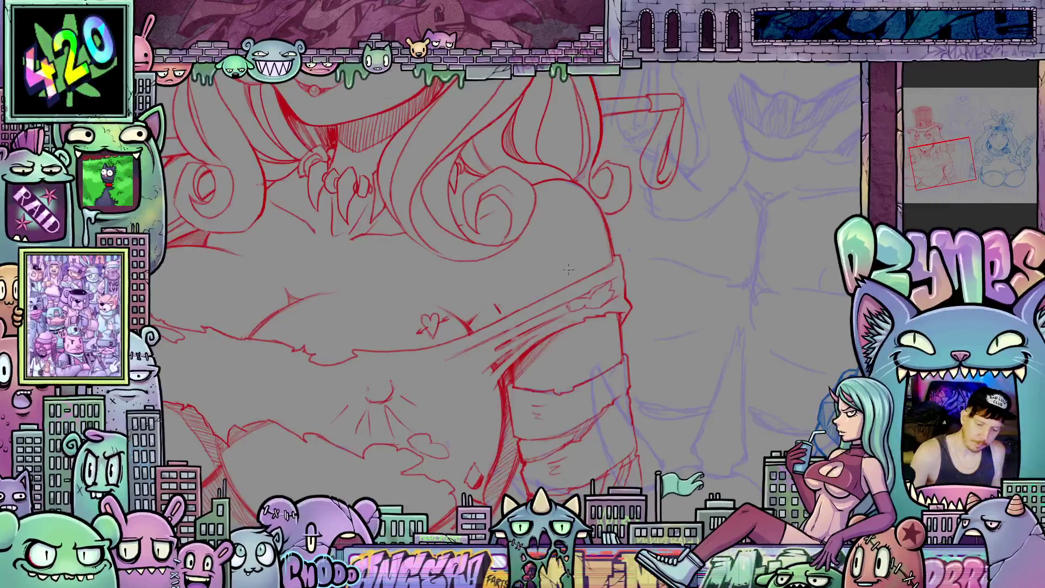
key(b)
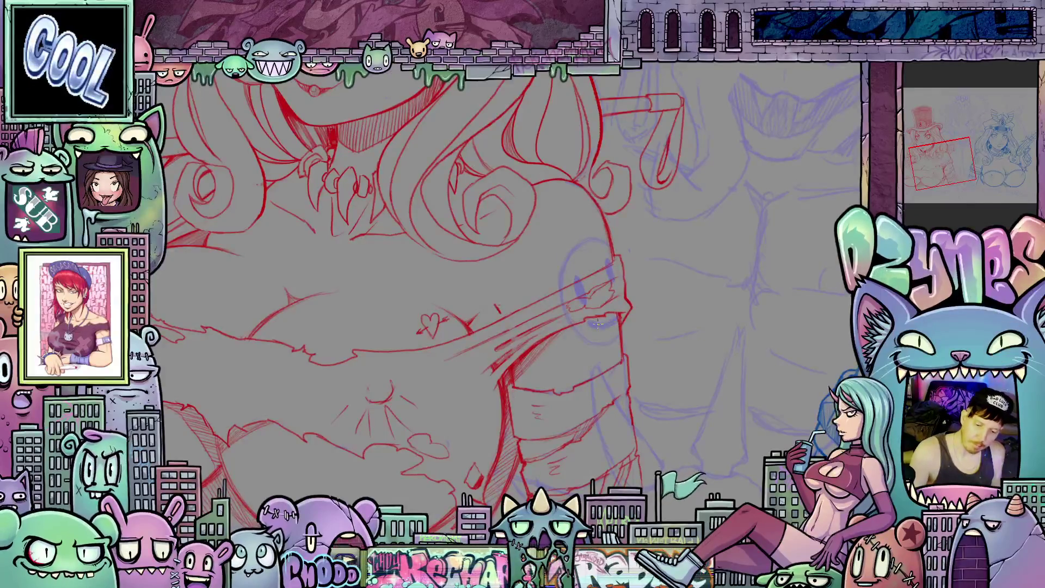
drag(530, 373, 539, 382)
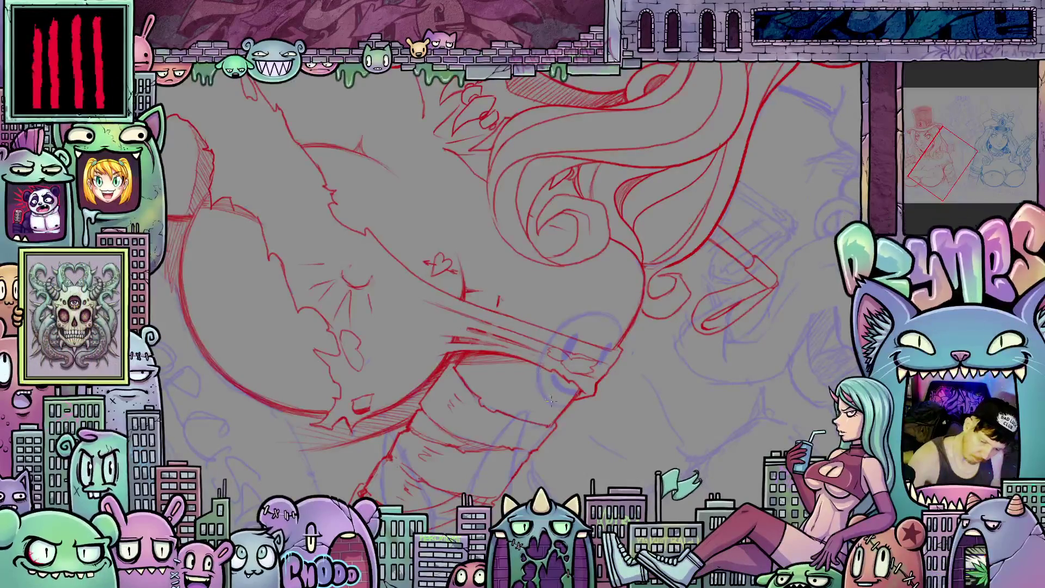
drag(550, 401, 602, 344)
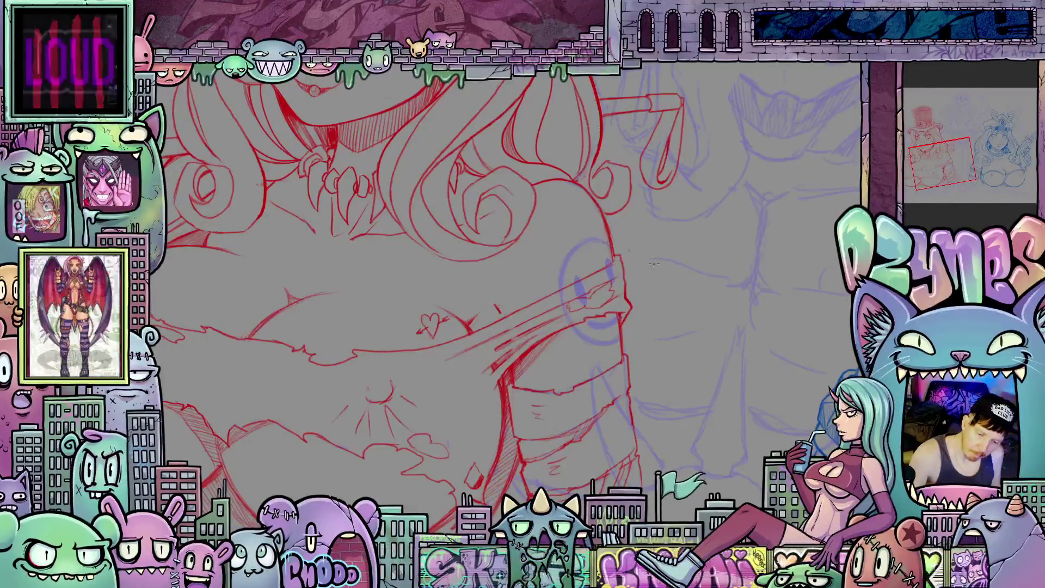
drag(591, 240, 617, 348)
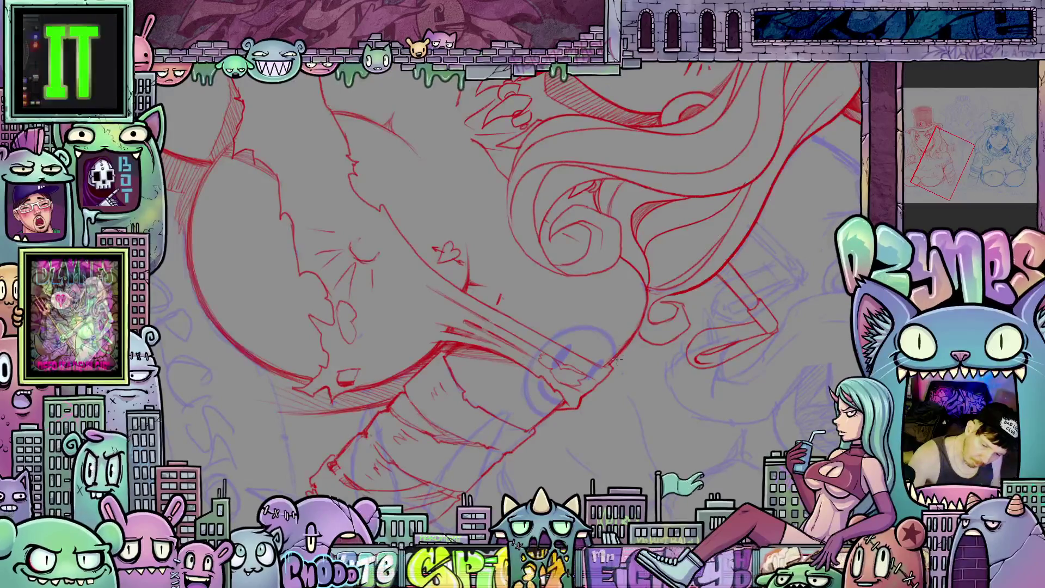
drag(611, 350, 593, 284)
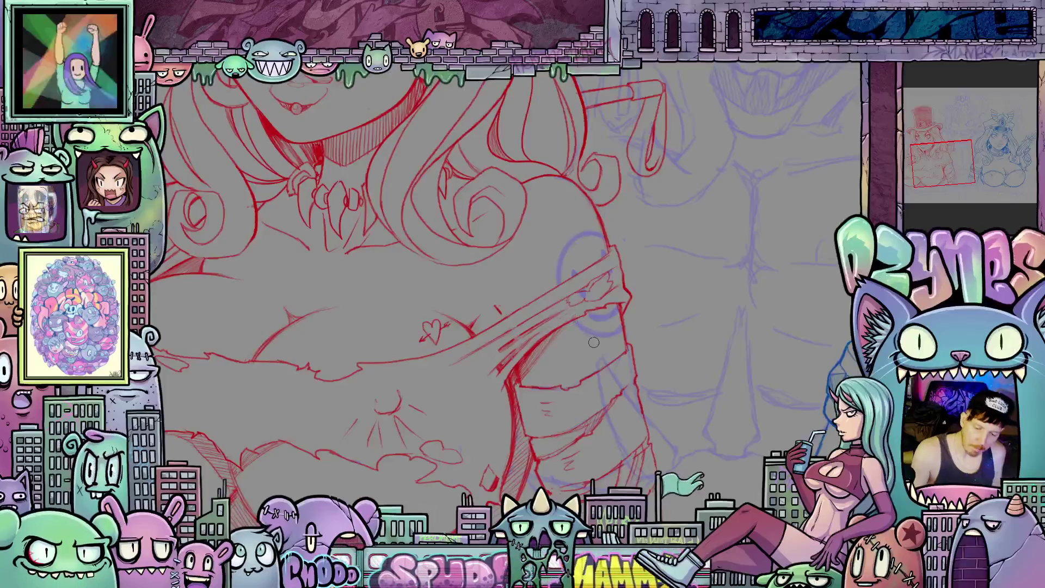
scroll(622, 351, down, 5)
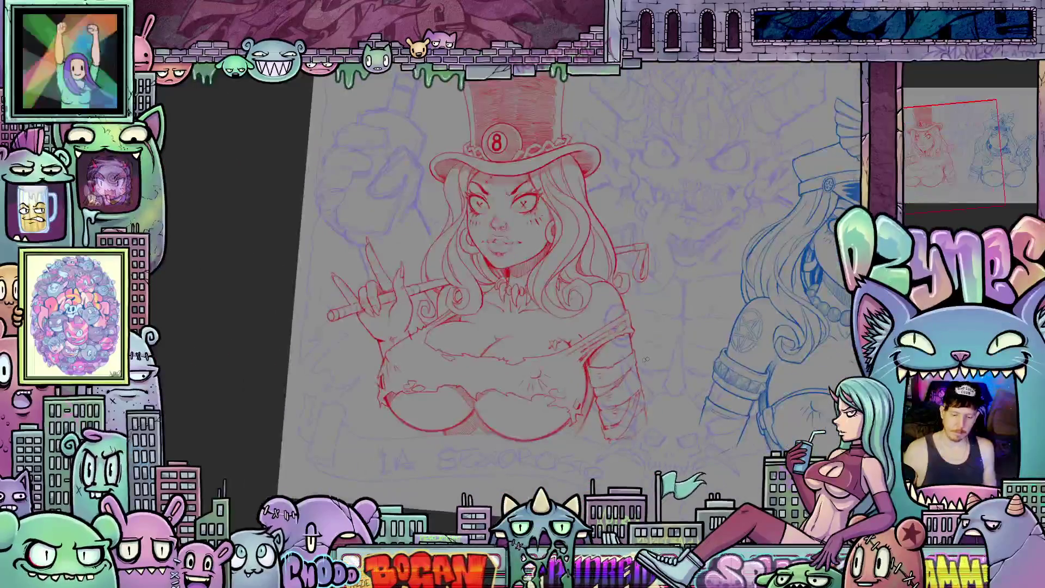
Step: Pan the arm band into view and begin lasso-selecting the skull emblem
mouse_move(700, 389)
mouse_down()
mouse_move(676, 368)
mouse_move(604, 354)
mouse_up()
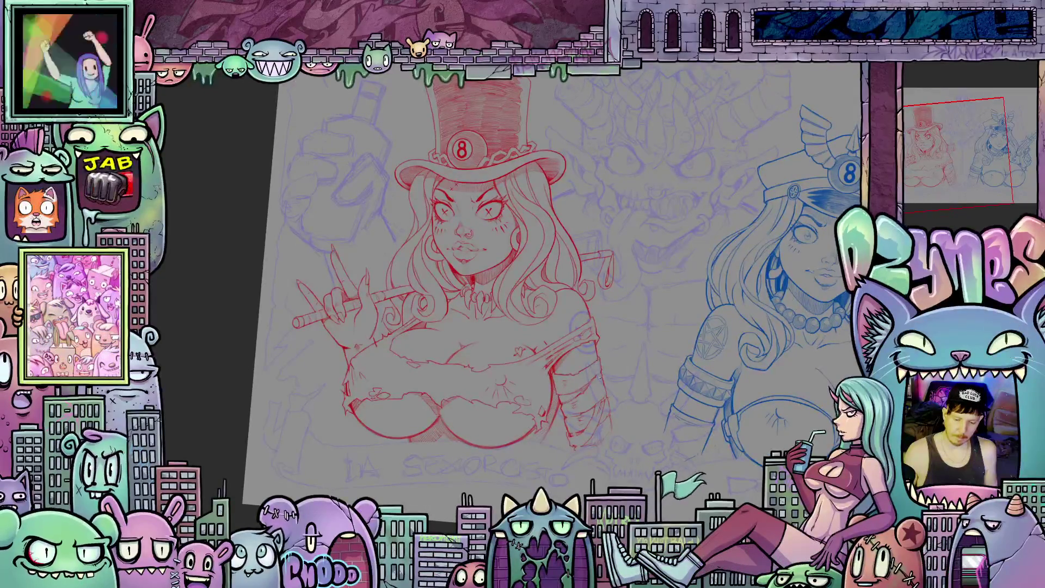
scroll(588, 368, up, 5)
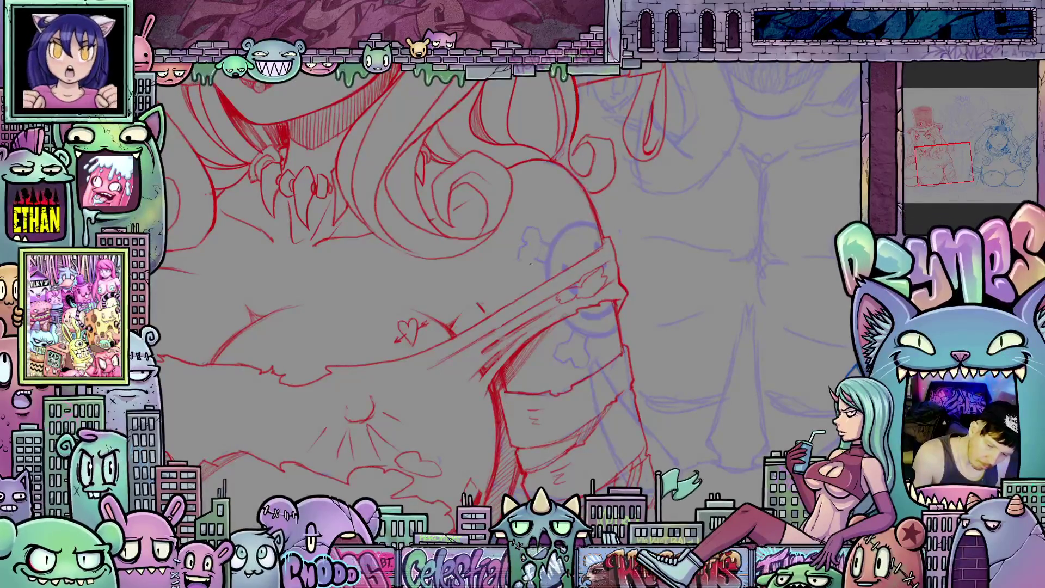
mouse_move(583, 399)
mouse_down()
mouse_move(637, 410)
mouse_move(571, 436)
mouse_up()
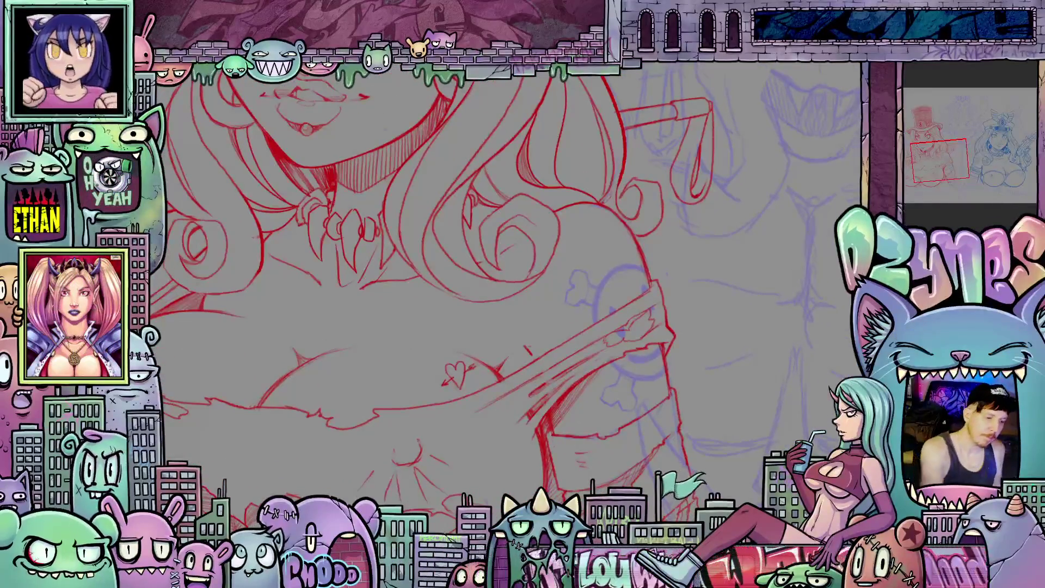
mouse_move(592, 309)
mouse_down()
mouse_move(598, 290)
mouse_move(567, 265)
mouse_move(582, 313)
mouse_move(634, 294)
mouse_move(583, 322)
mouse_move(597, 317)
mouse_up()
Step: Resize the selected skull emblem part with Transform, confirm it, and deselect
click(610, 335)
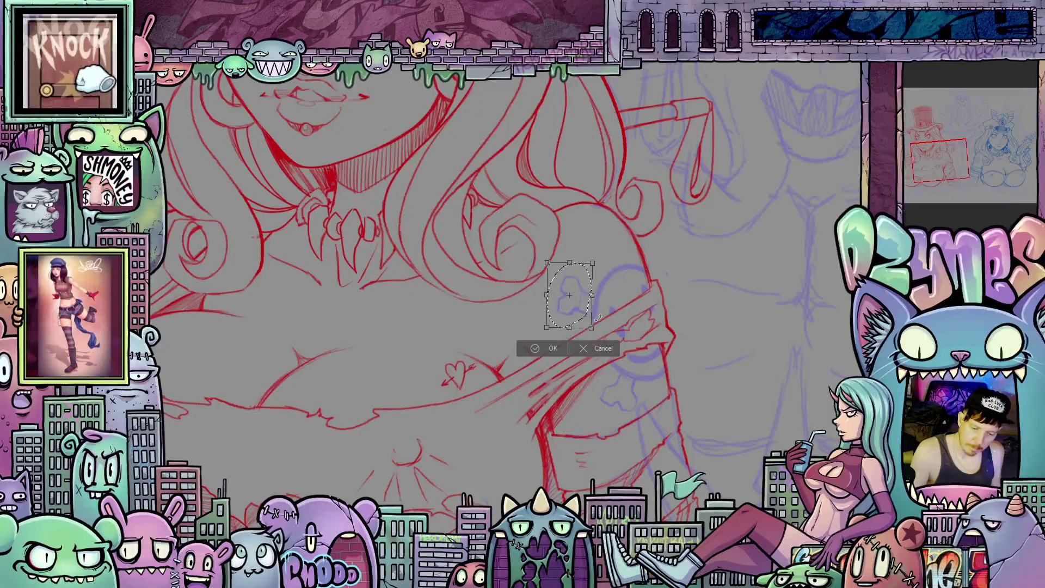
click(560, 350)
key(ctrl+d)
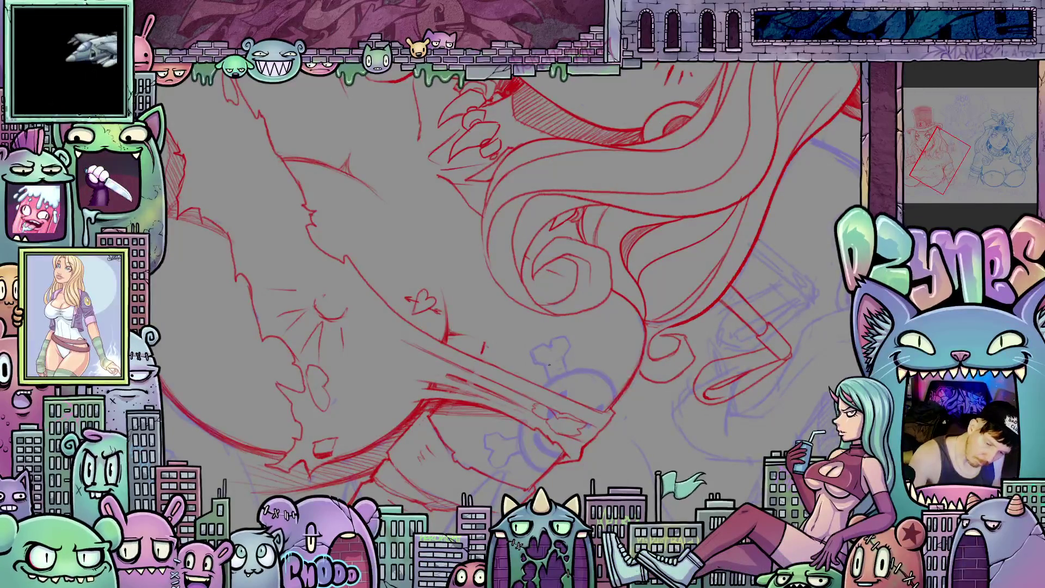
mouse_move(555, 360)
mouse_down()
mouse_move(615, 393)
mouse_move(540, 383)
mouse_up()
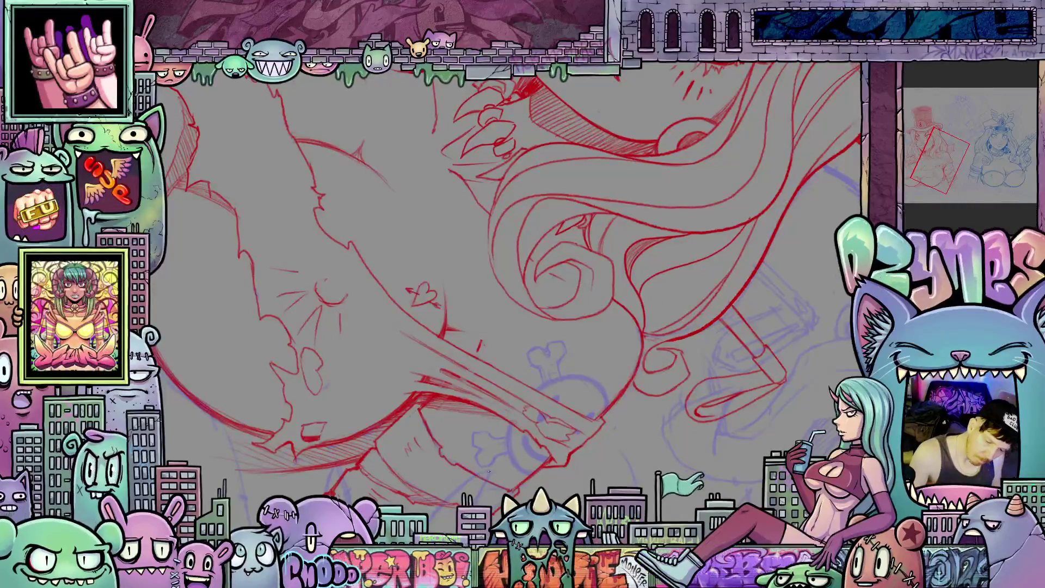
mouse_move(707, 283)
mouse_down()
mouse_move(748, 326)
mouse_move(749, 346)
mouse_move(634, 361)
mouse_up()
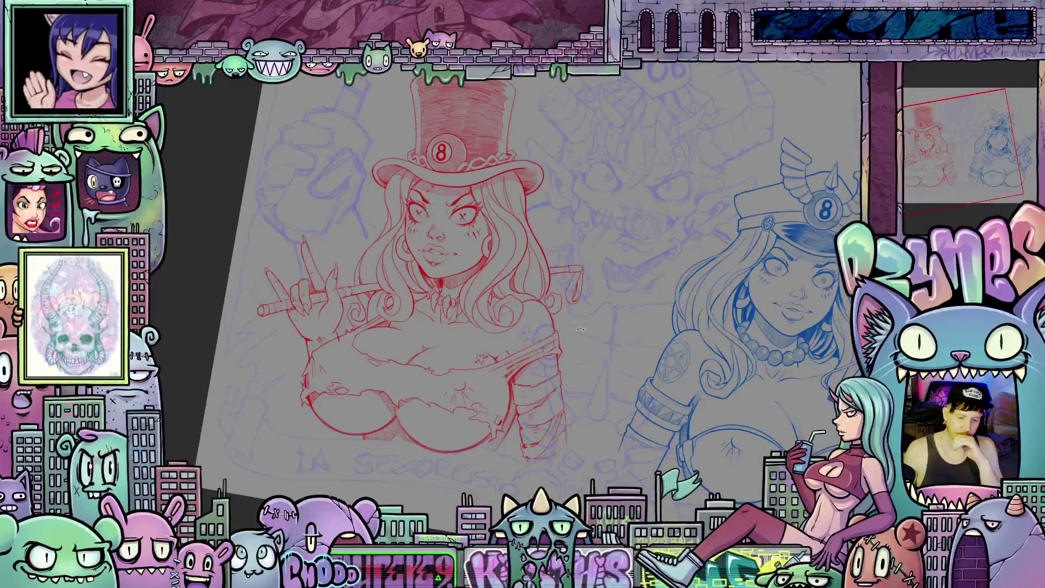
Step: Rotate and pan the view onto the figure at a comfortable inking angle
scroll(545, 314, up, 3)
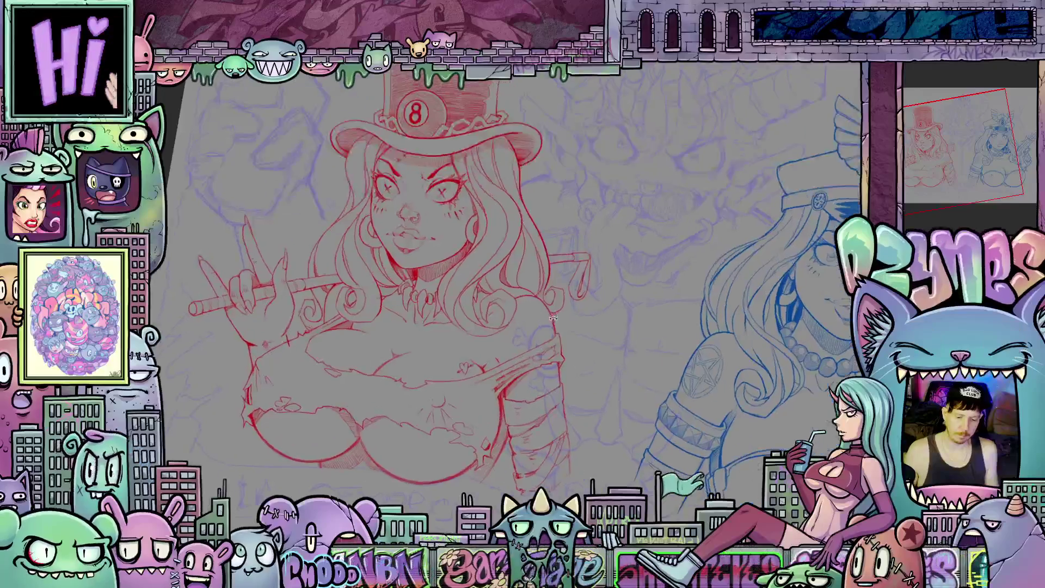
mouse_move(555, 328)
mouse_down()
mouse_move(557, 360)
mouse_move(577, 306)
mouse_up()
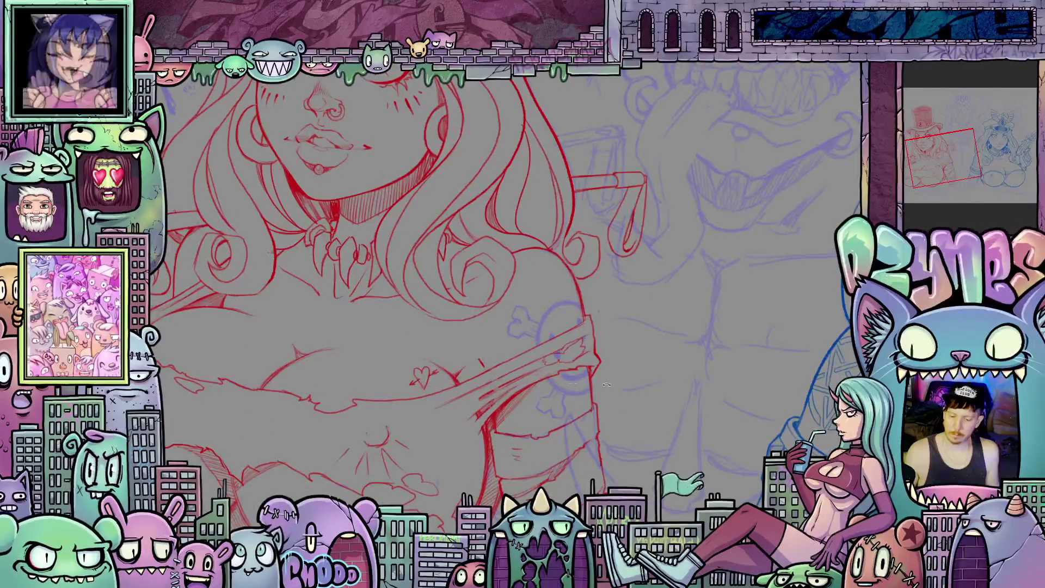
scroll(565, 386, up, 3)
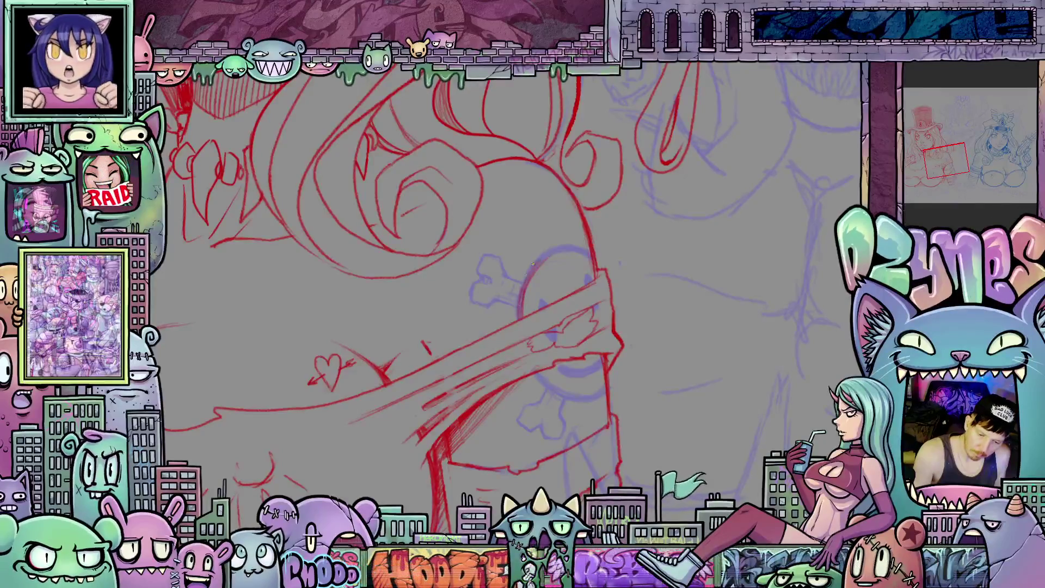
mouse_move(697, 365)
mouse_down()
mouse_move(548, 285)
mouse_move(525, 358)
mouse_up()
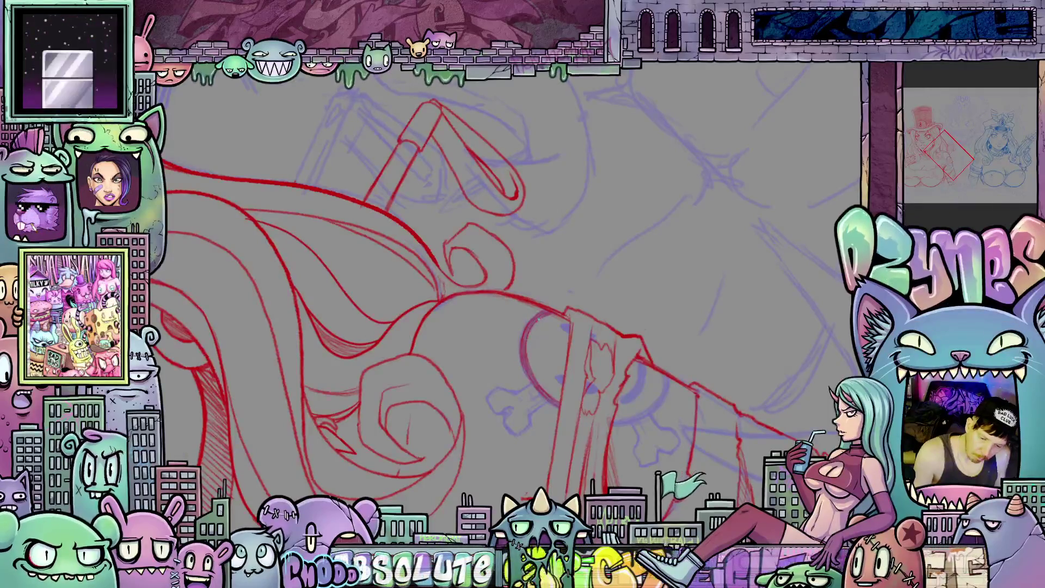
key(ctrl+bracketleft)
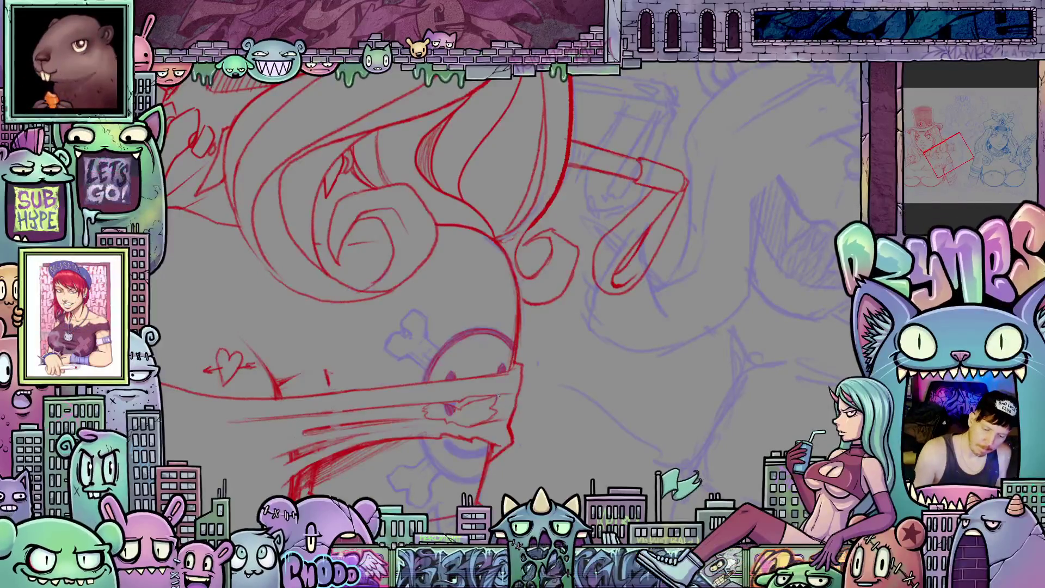
drag(540, 426, 586, 370)
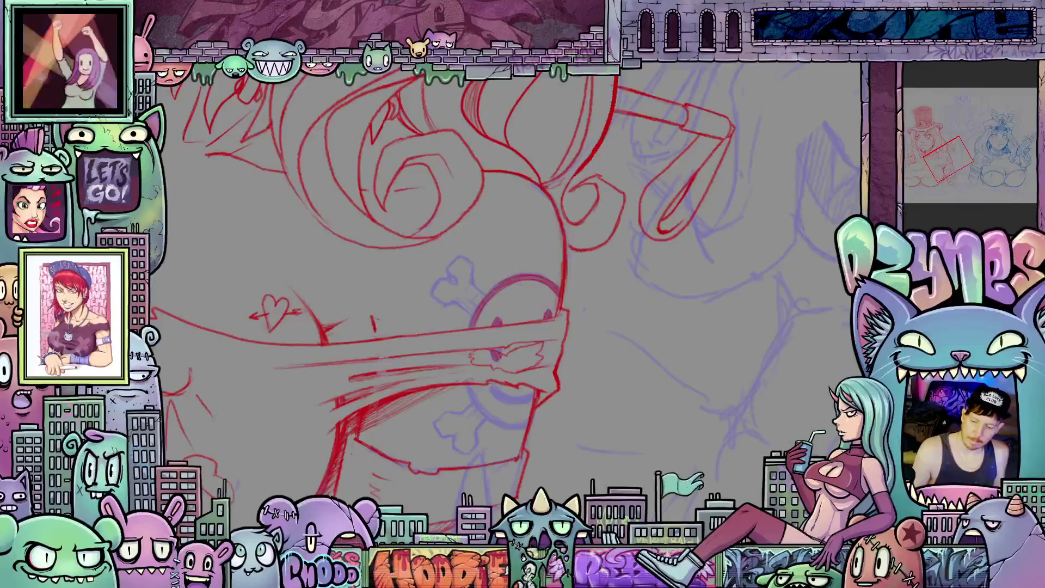
drag(725, 432, 428, 361)
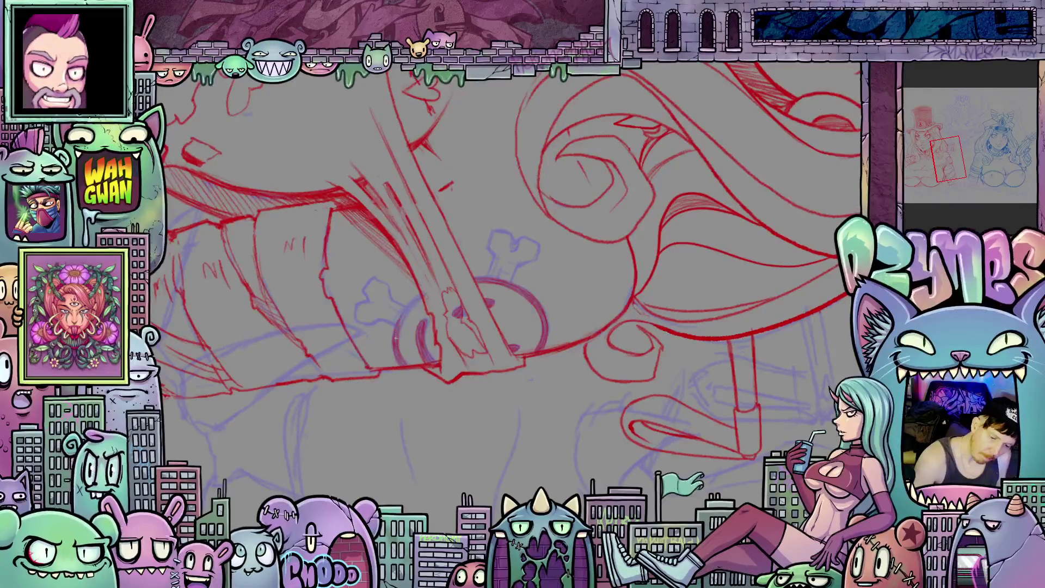
Step: Straighten the view and zoom in close on the arm-band skull emblem
key(minus)
key(minus)
key(minus)
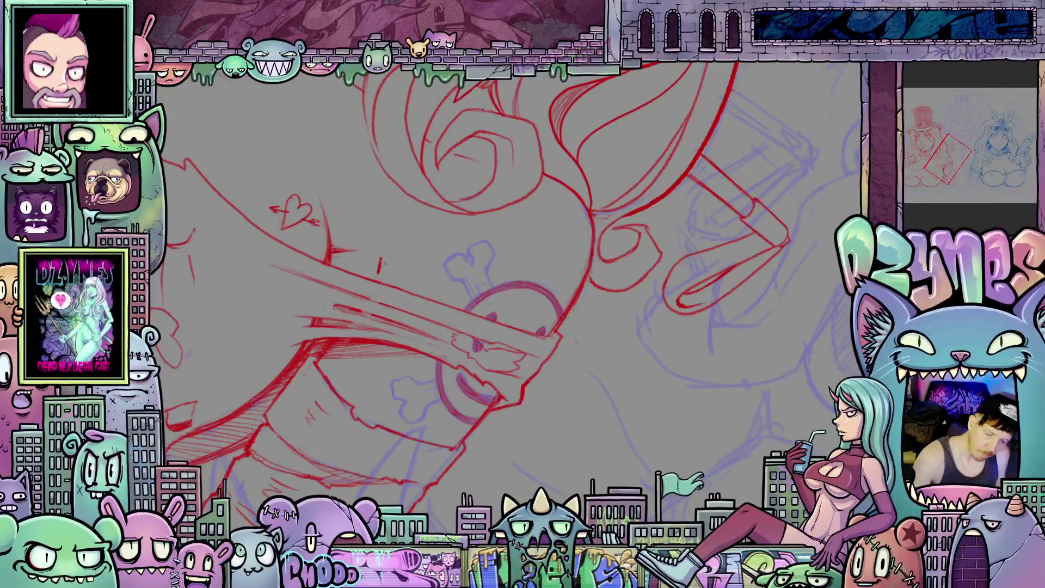
key(at)
key(ctrl+plus)
drag(676, 265, 558, 369)
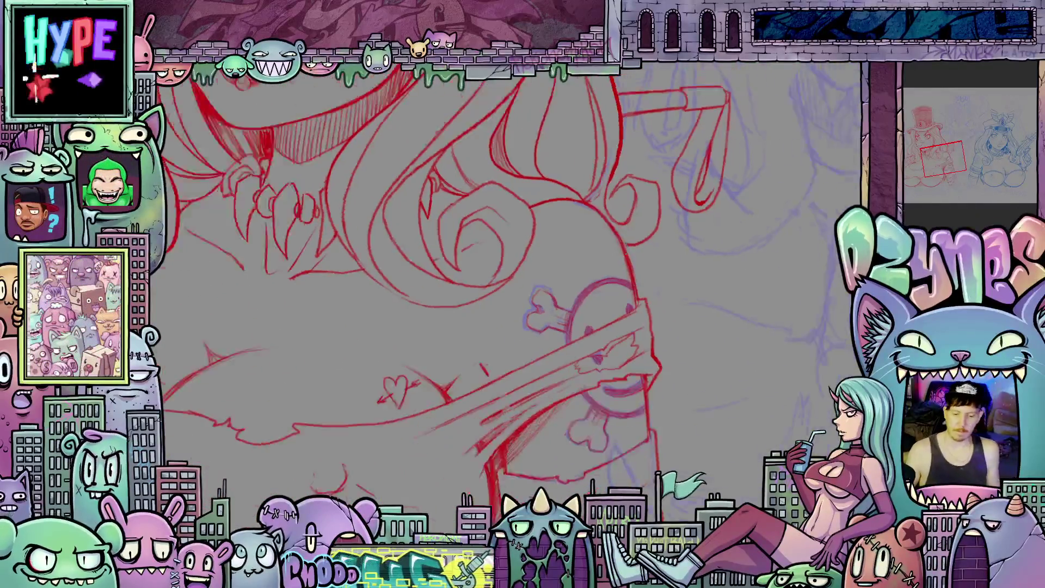
scroll(621, 327, up, 5)
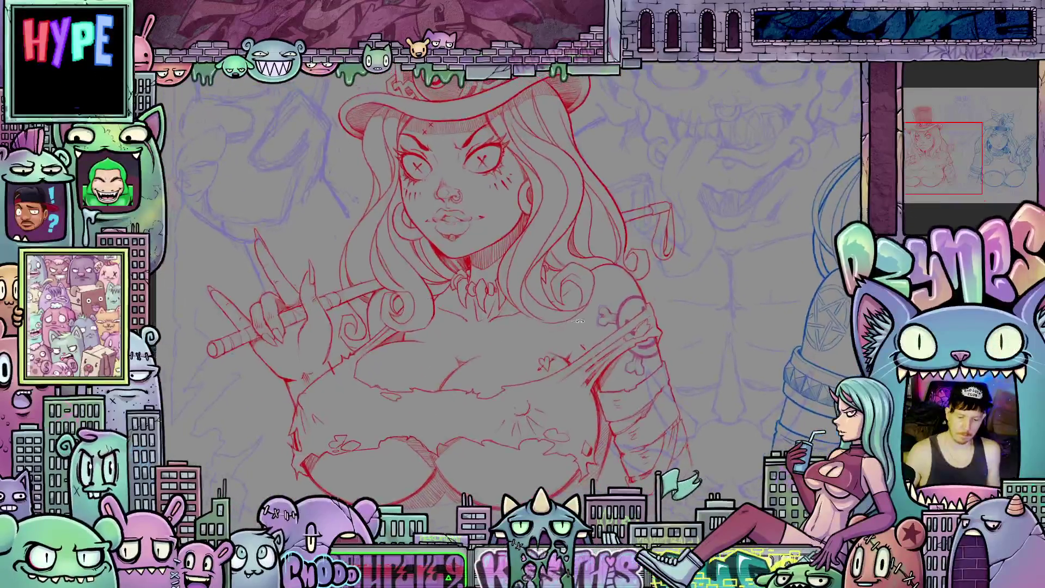
Step: Tilt the canvas and hand-letter SMILE above the skull emblem
scroll(621, 326, up, 3)
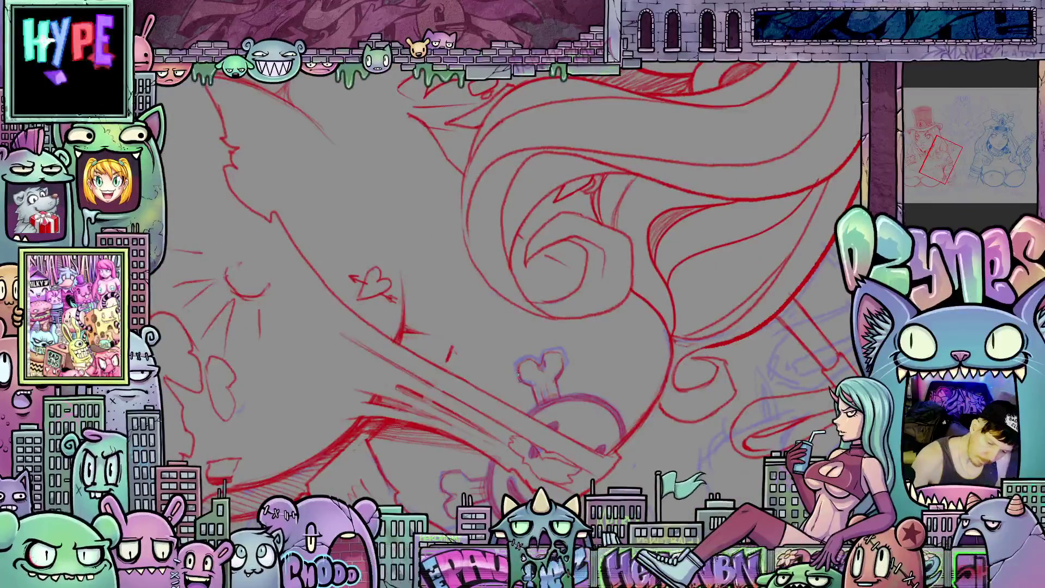
mouse_move(707, 337)
mouse_down()
mouse_move(697, 295)
mouse_move(651, 372)
mouse_up()
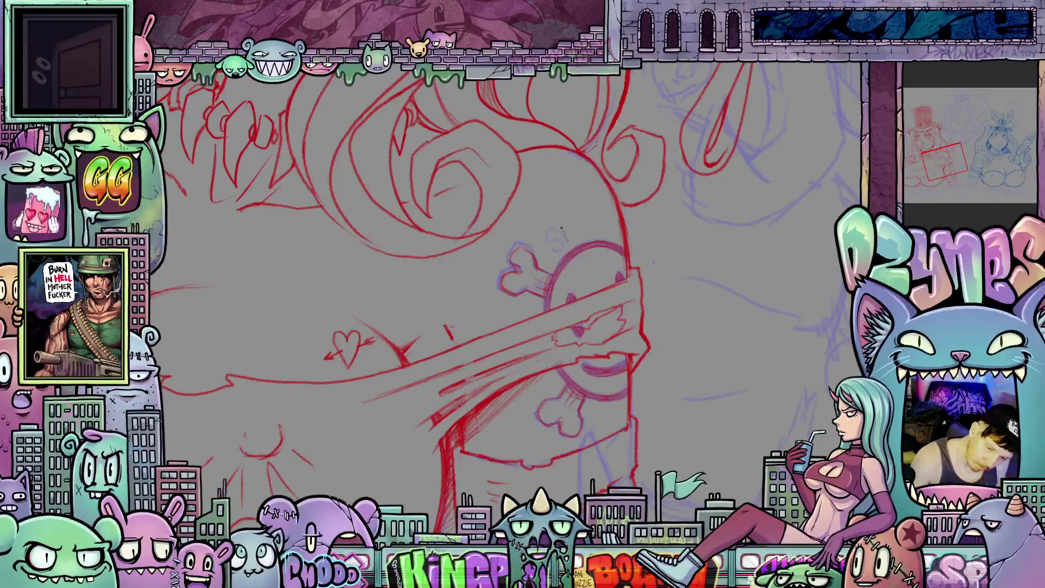
drag(569, 231, 583, 240)
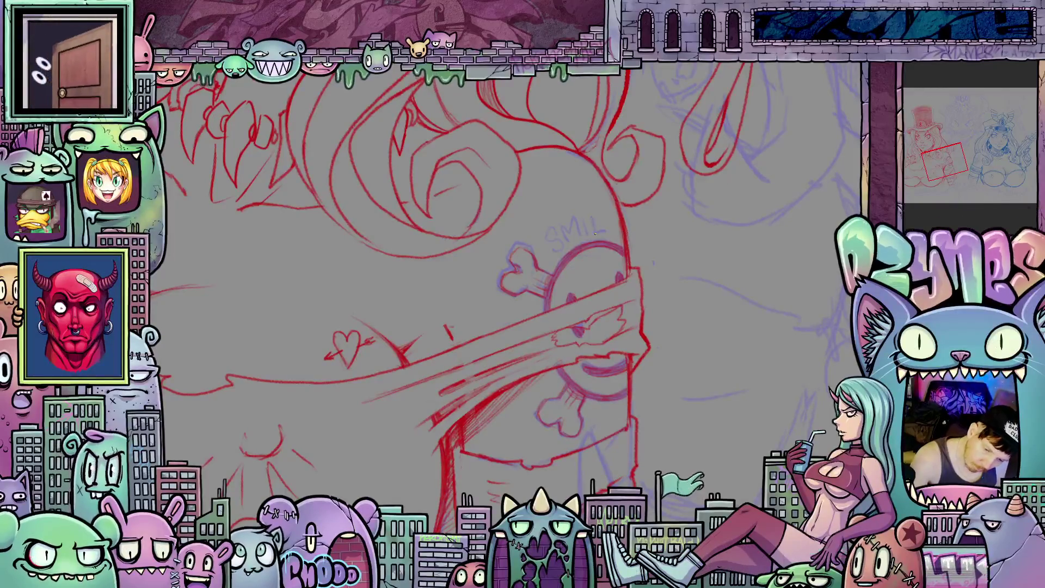
mouse_move(610, 221)
mouse_down()
mouse_move(612, 235)
mouse_move(617, 226)
mouse_up()
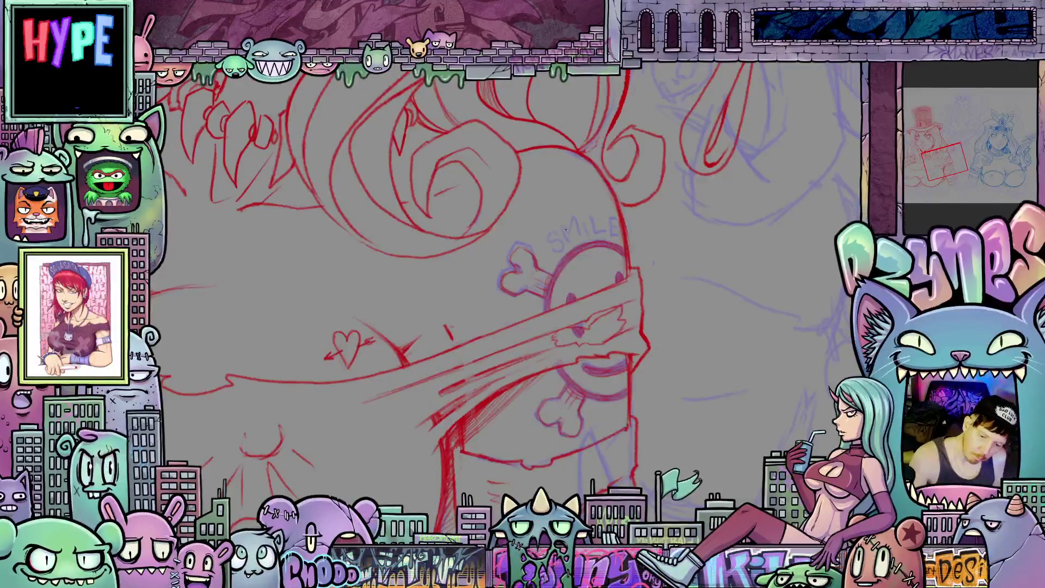
Step: Letter DIE below the skull, then zoom back out to the full figure
scroll(565, 234, down, 3)
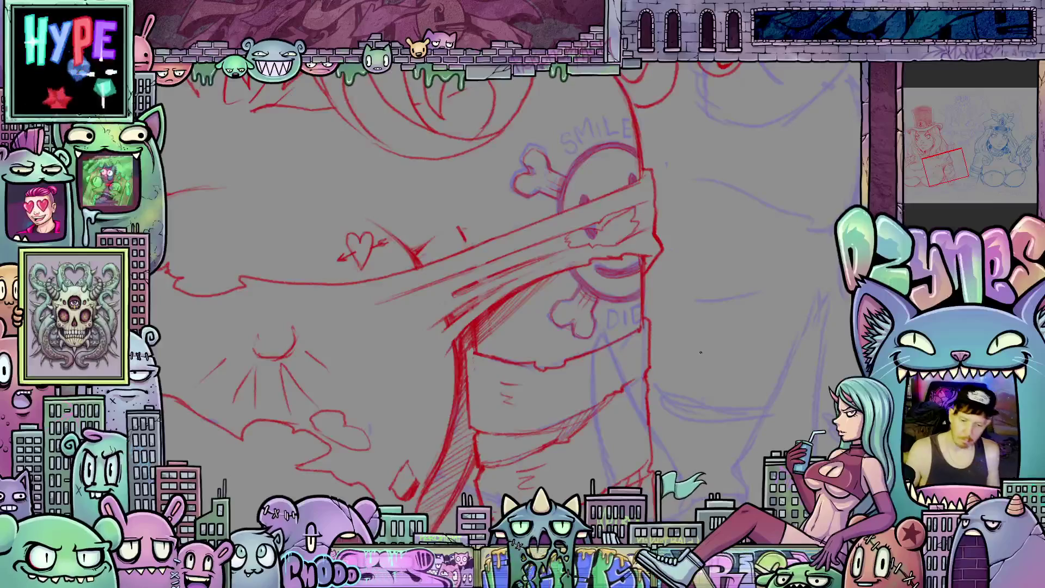
mouse_move(692, 353)
mouse_down()
mouse_move(634, 345)
mouse_move(636, 397)
mouse_move(707, 413)
mouse_move(685, 400)
mouse_up()
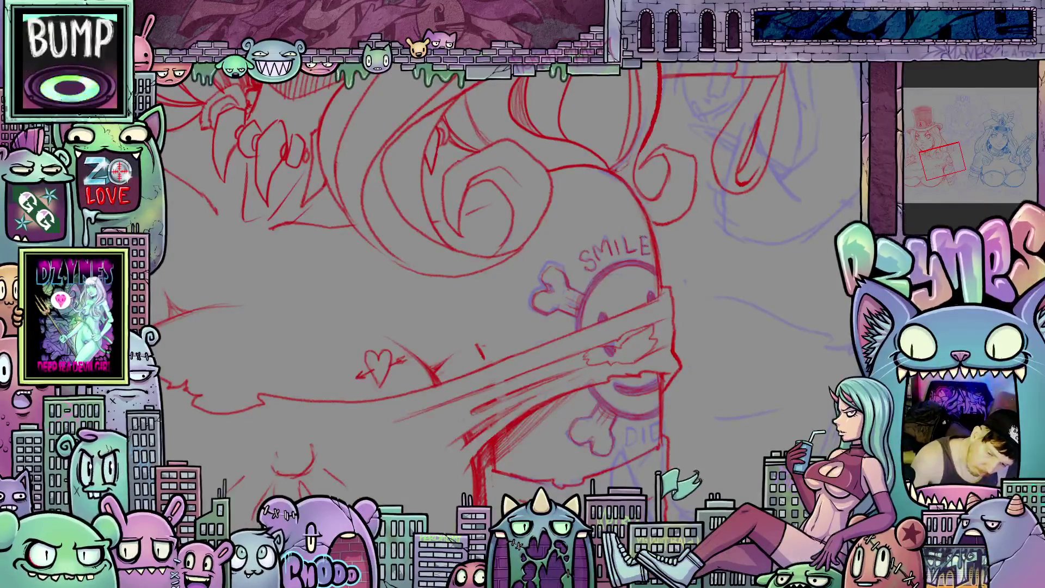
scroll(511, 294, down, 5)
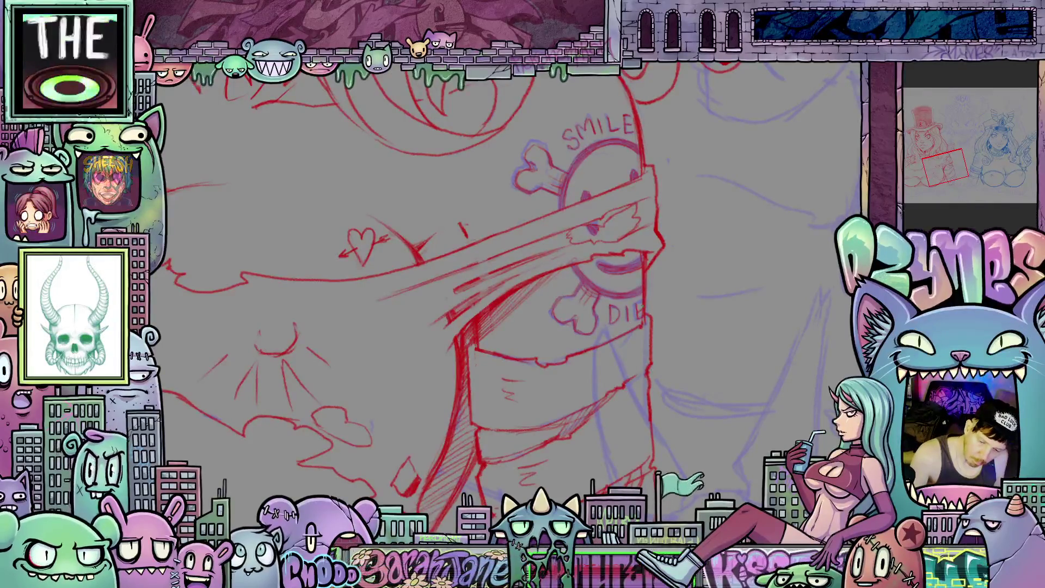
mouse_move(647, 308)
mouse_down()
mouse_move(681, 378)
mouse_move(670, 370)
mouse_up()
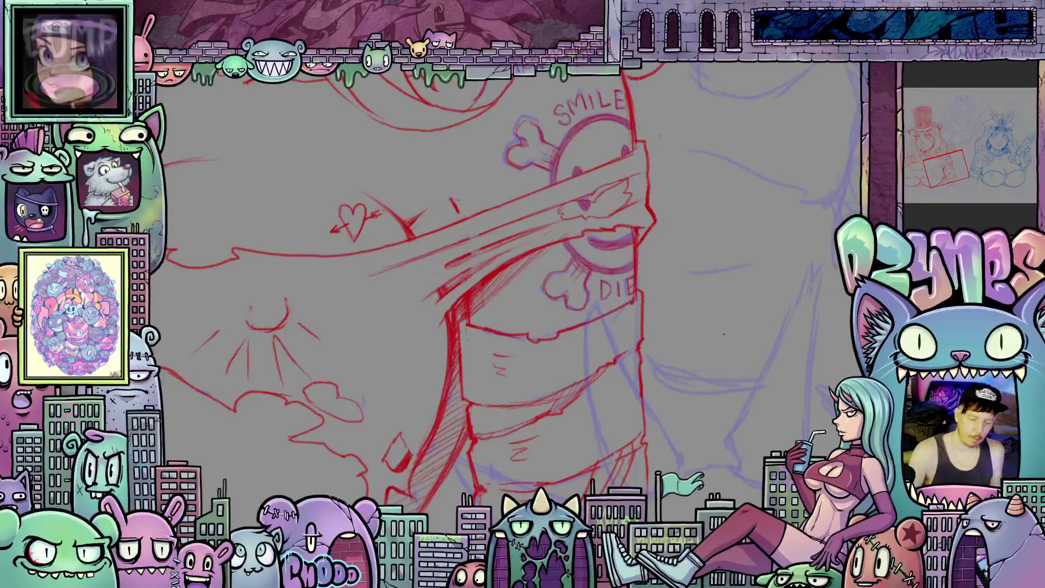
mouse_move(624, 297)
mouse_down()
mouse_move(635, 295)
mouse_move(671, 211)
mouse_move(650, 112)
mouse_move(537, 88)
mouse_move(498, 203)
mouse_move(550, 313)
mouse_move(577, 321)
mouse_move(601, 296)
mouse_move(625, 296)
mouse_move(706, 346)
mouse_up()
scroll(656, 303, down, 5)
scroll(691, 327, up, 1)
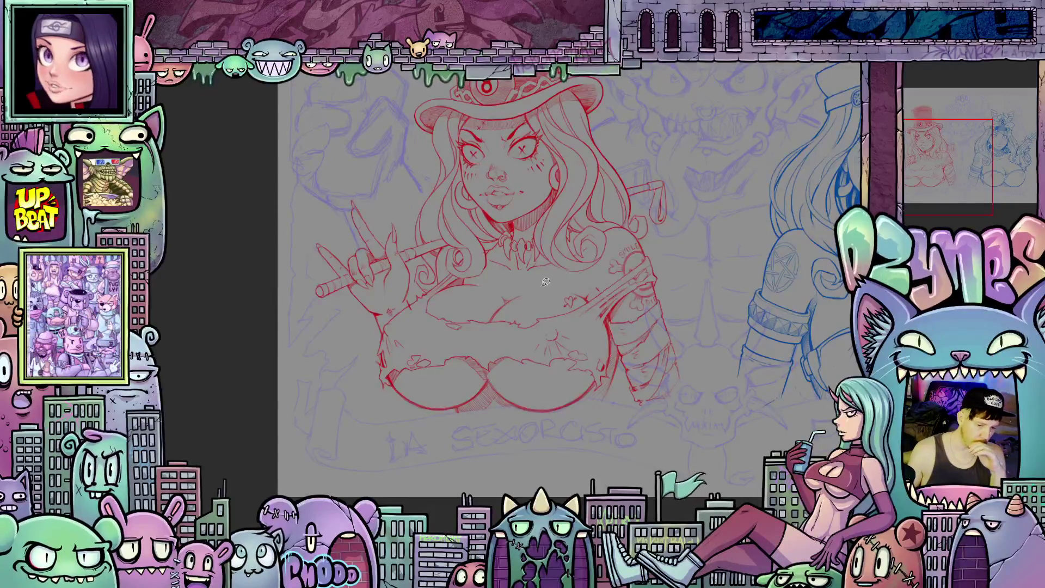
Step: Centre, rotate and zoom the view to the hand, then lasso its curled finger
mouse_move(574, 311)
mouse_down()
mouse_move(408, 311)
mouse_move(303, 293)
mouse_move(275, 312)
mouse_up()
scroll(275, 312, up, 3)
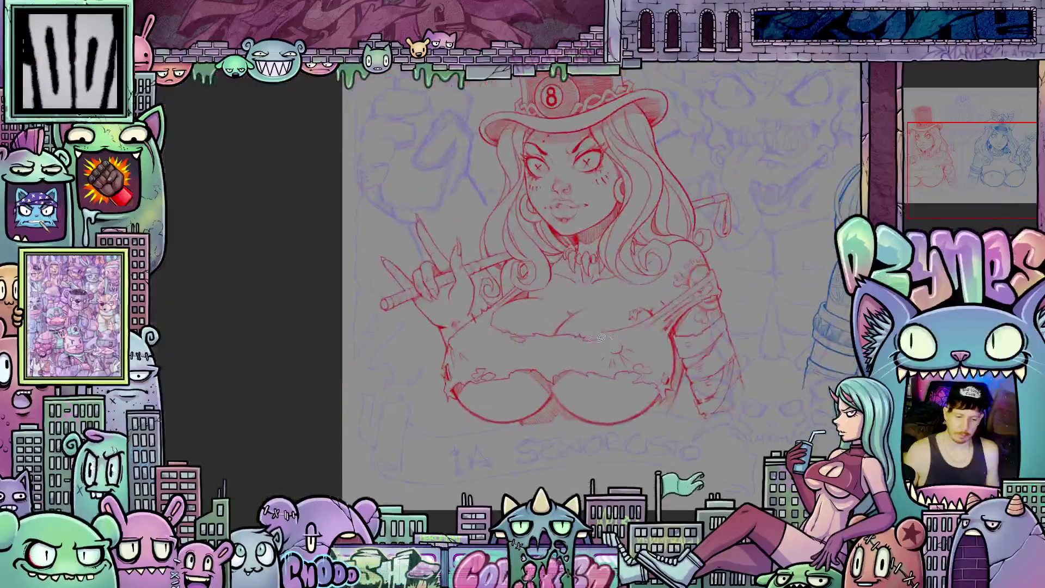
scroll(274, 312, up, 2)
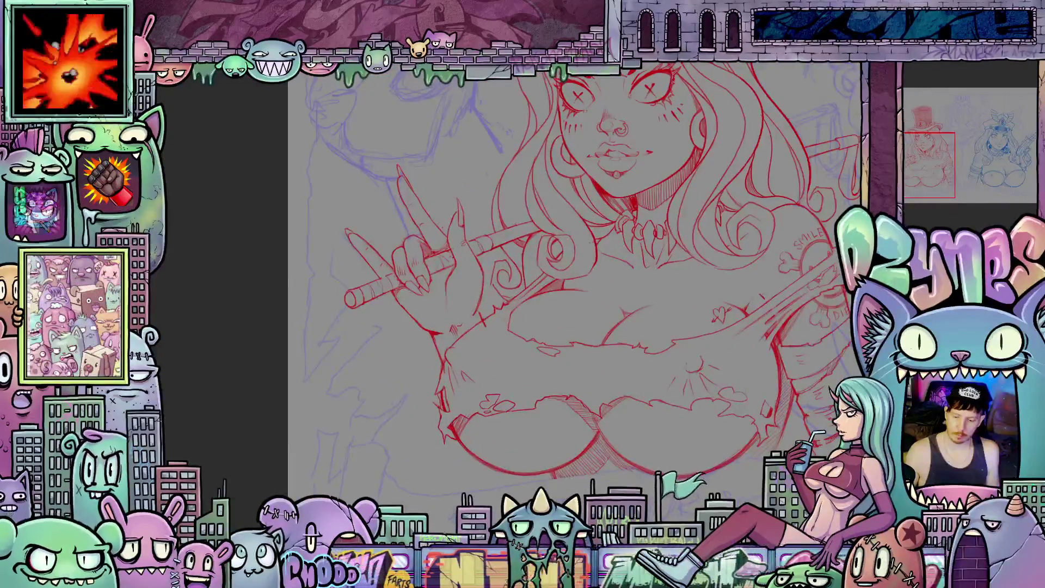
drag(381, 326, 428, 292)
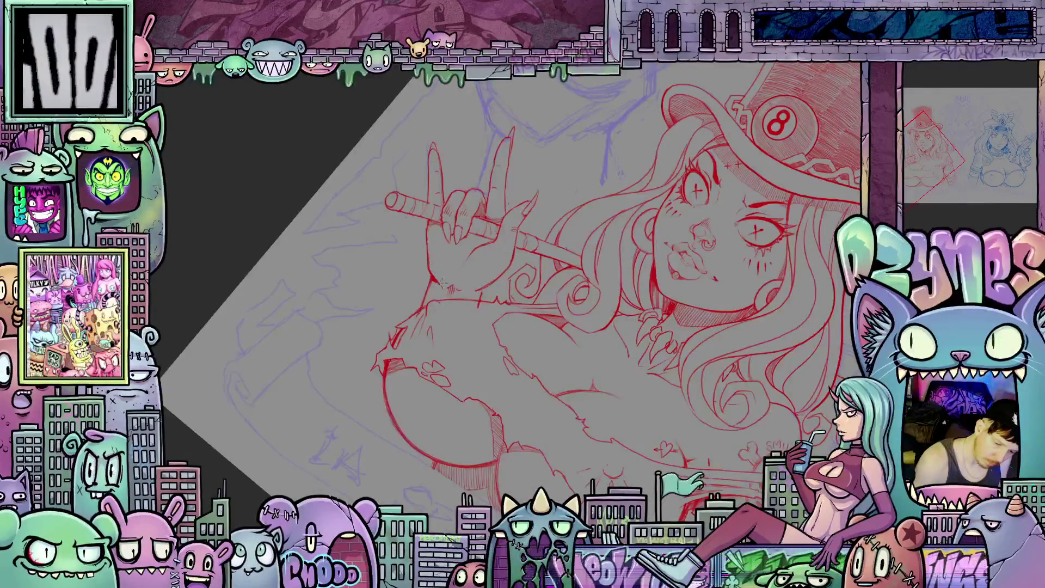
drag(450, 290, 453, 325)
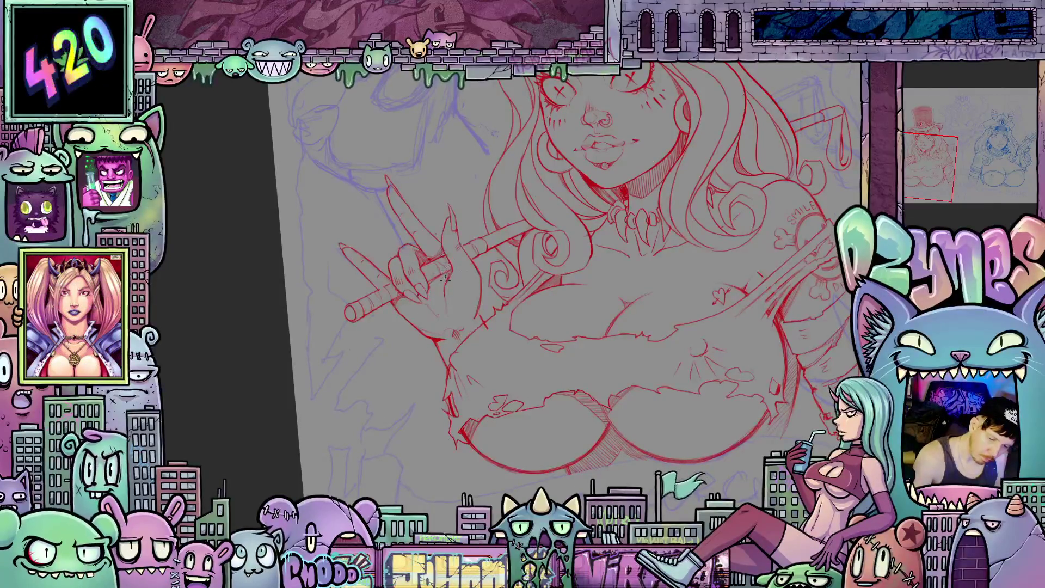
drag(443, 285, 449, 326)
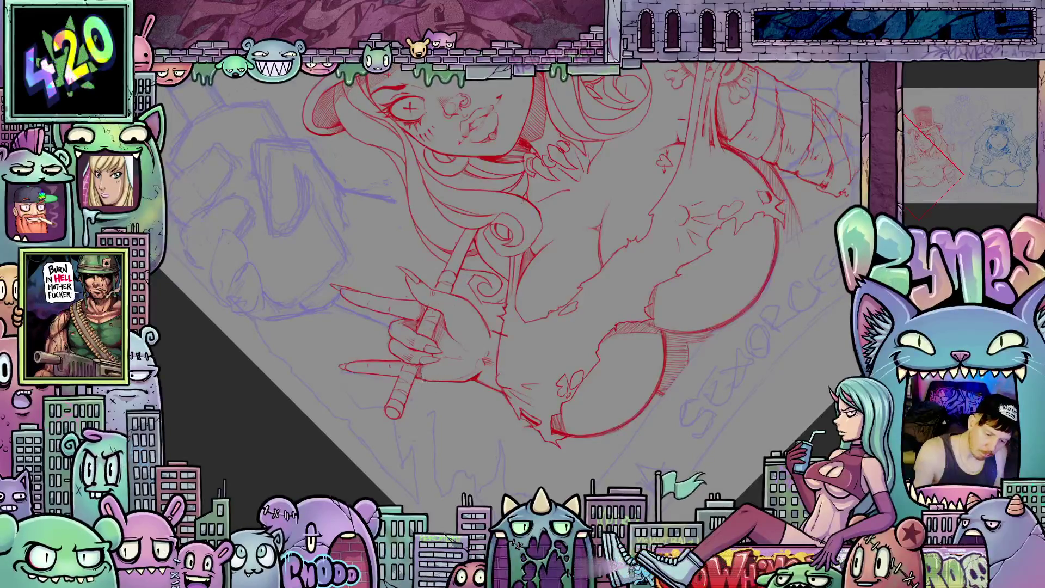
drag(605, 420, 468, 435)
scroll(492, 323, up, 3)
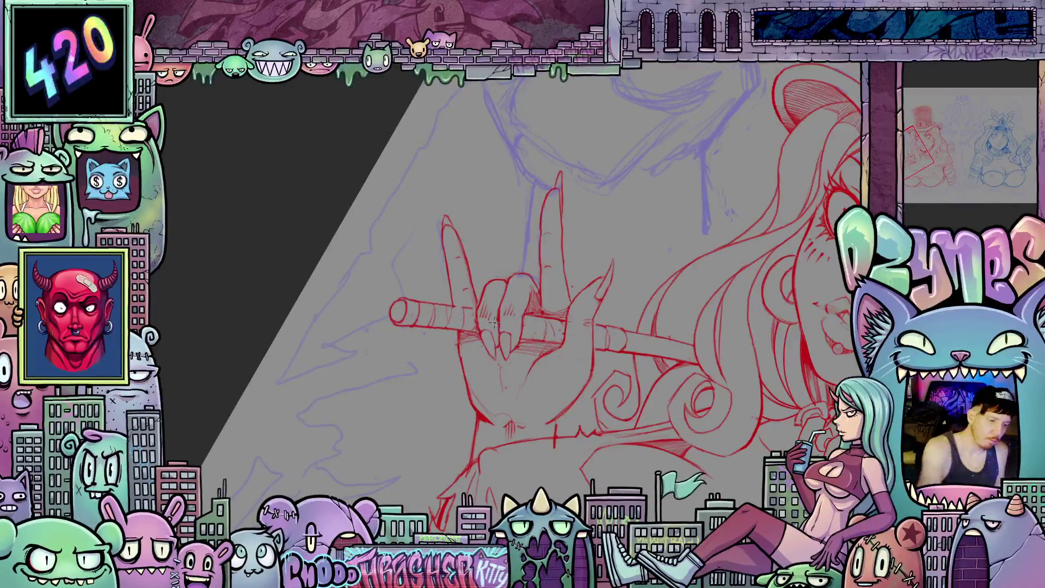
mouse_move(514, 359)
mouse_down()
mouse_move(531, 307)
mouse_move(500, 305)
mouse_move(512, 364)
mouse_move(521, 356)
mouse_up()
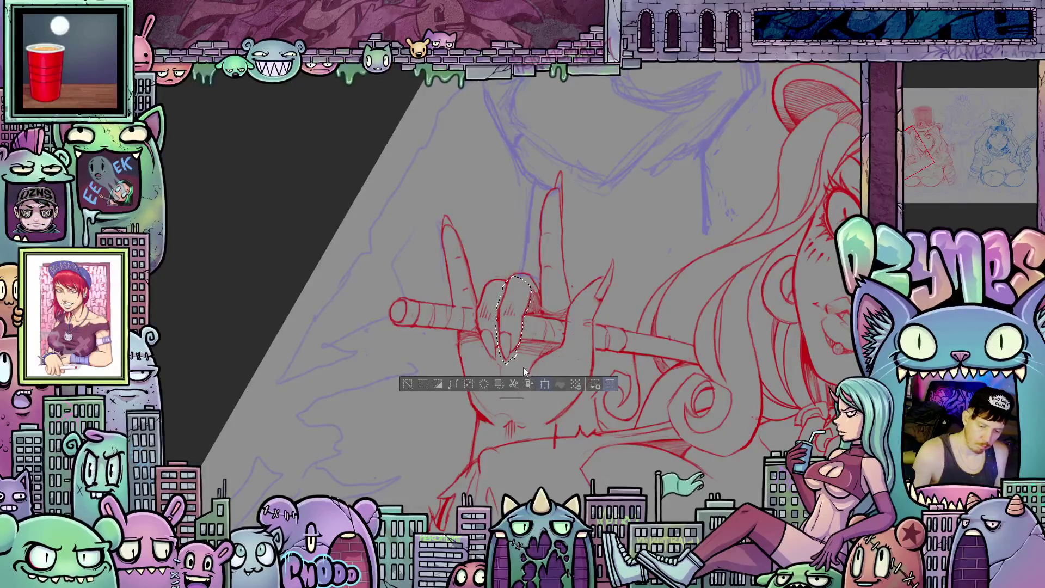
Step: Shrink the selected finger with Ctrl+T and redraw its outline over the top
key(ctrl+t)
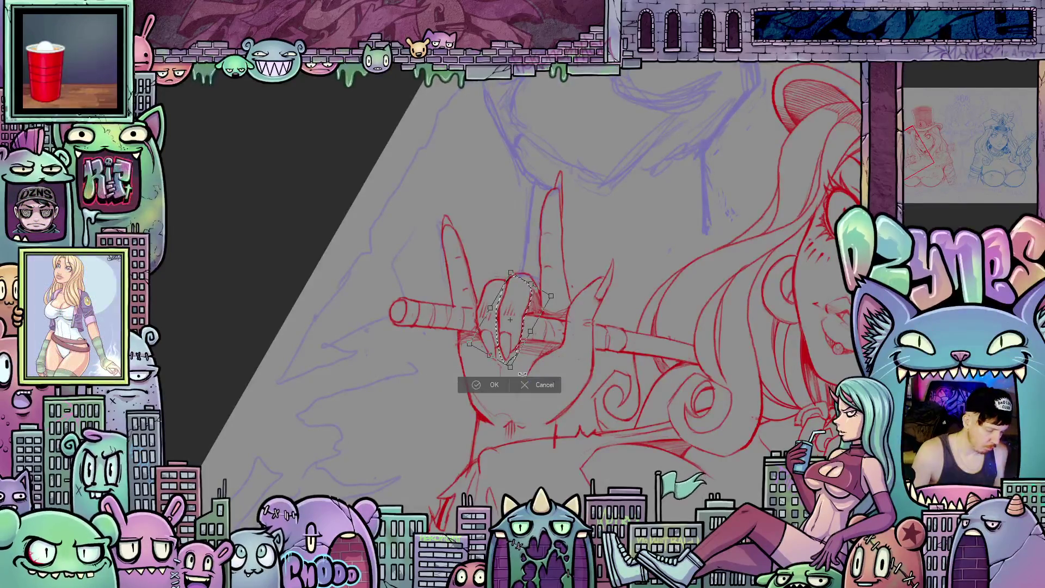
drag(516, 369, 514, 349)
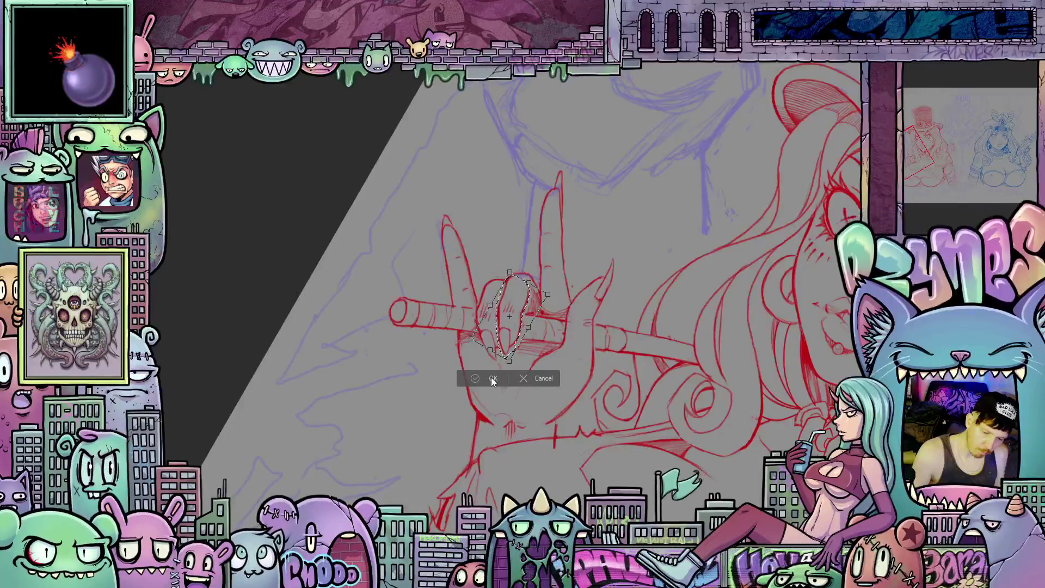
key(Return)
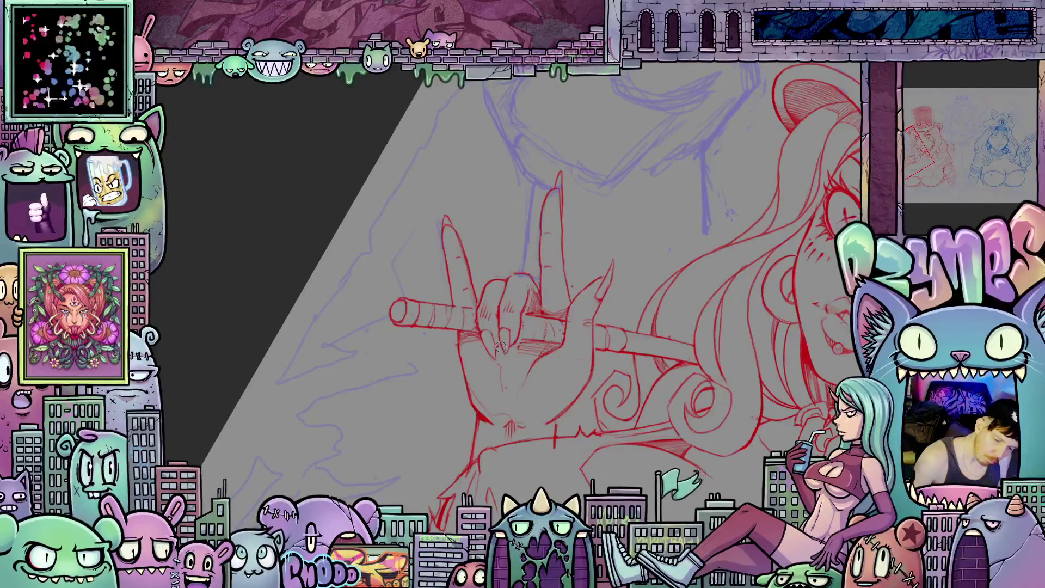
mouse_move(502, 353)
mouse_down()
mouse_move(489, 356)
mouse_move(483, 330)
mouse_up()
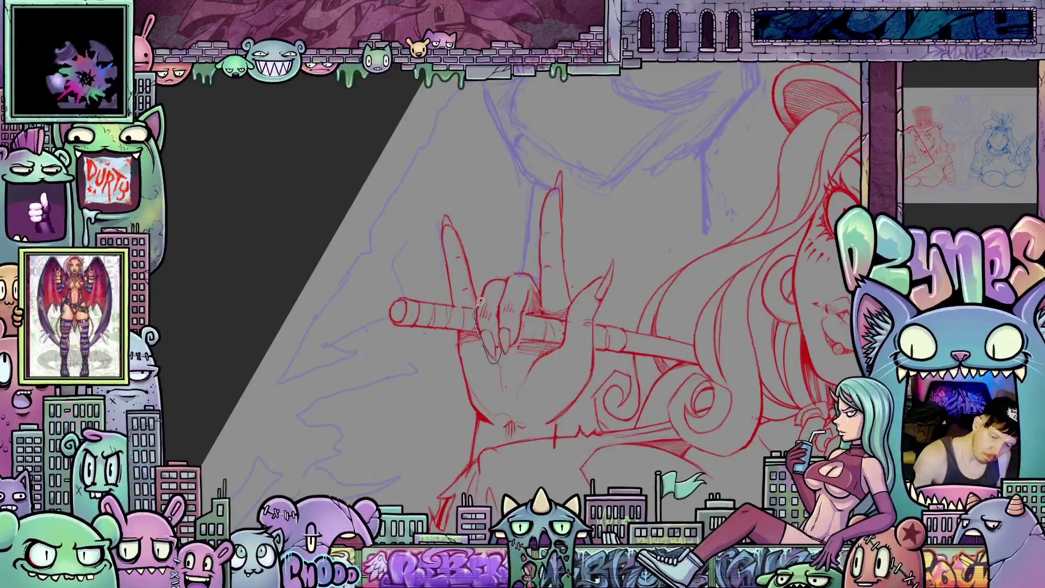
mouse_move(488, 276)
mouse_down()
mouse_move(498, 272)
mouse_move(508, 344)
mouse_up()
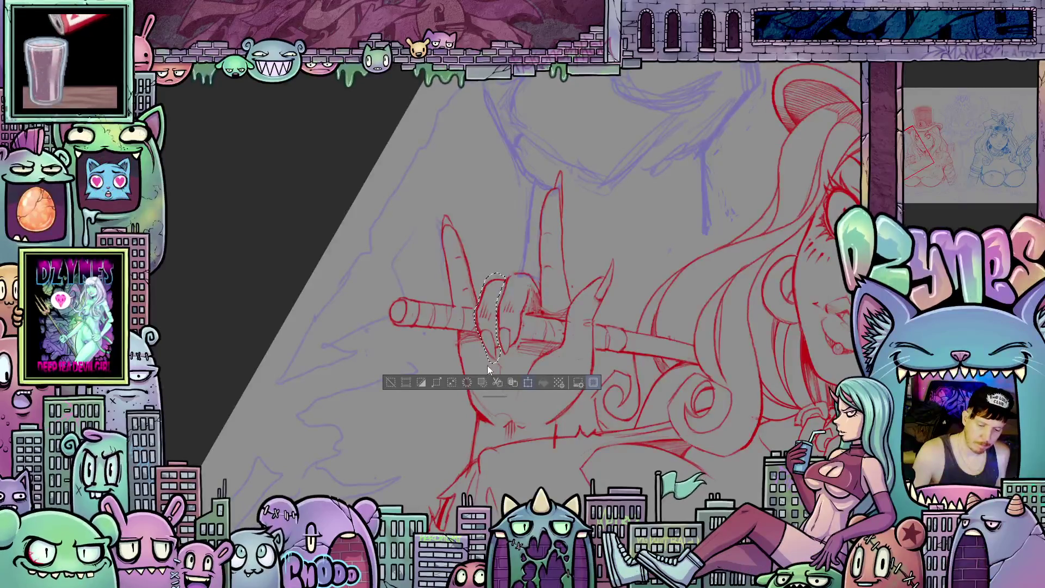
Step: Shorten the finger slightly more from the bottom, apply, and deselect
key(ctrl+t)
drag(496, 368, 494, 362)
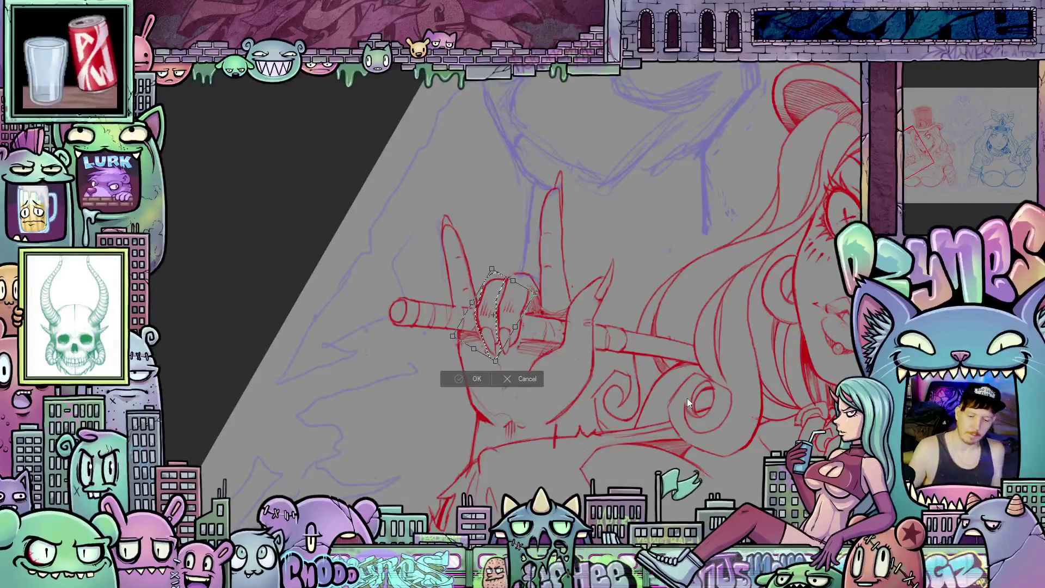
key(Return)
key(ctrl+d)
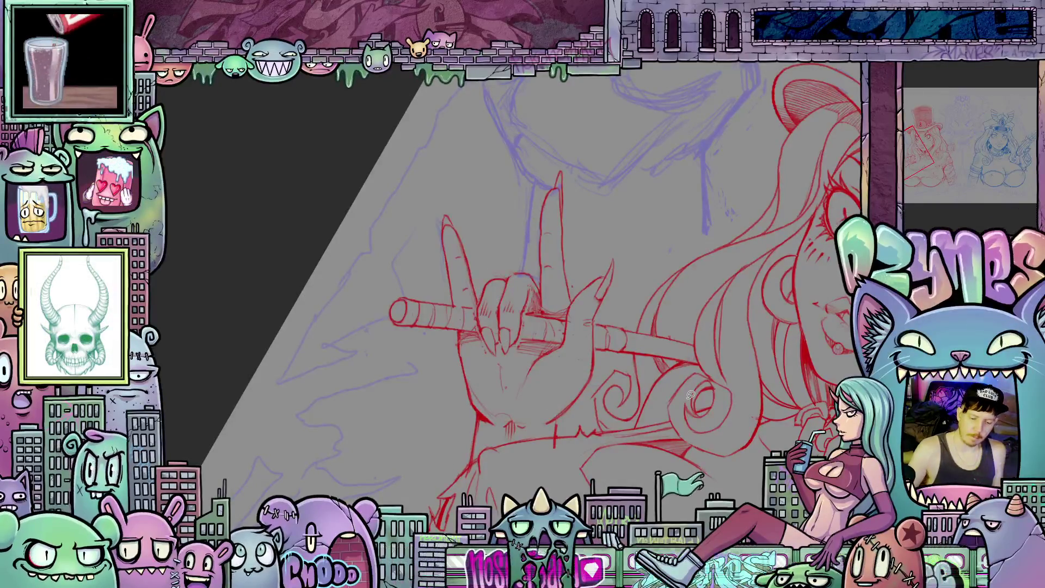